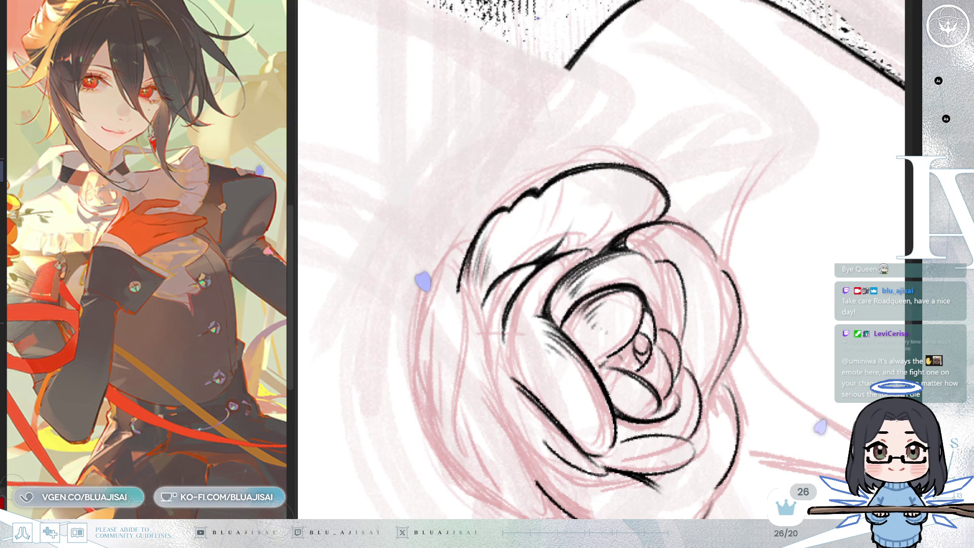
Step: Hatch shading into the rose's left petal
{"action": "left_click_drag", "start_coordinate": [710, 152], "coordinate": [609, 116]}
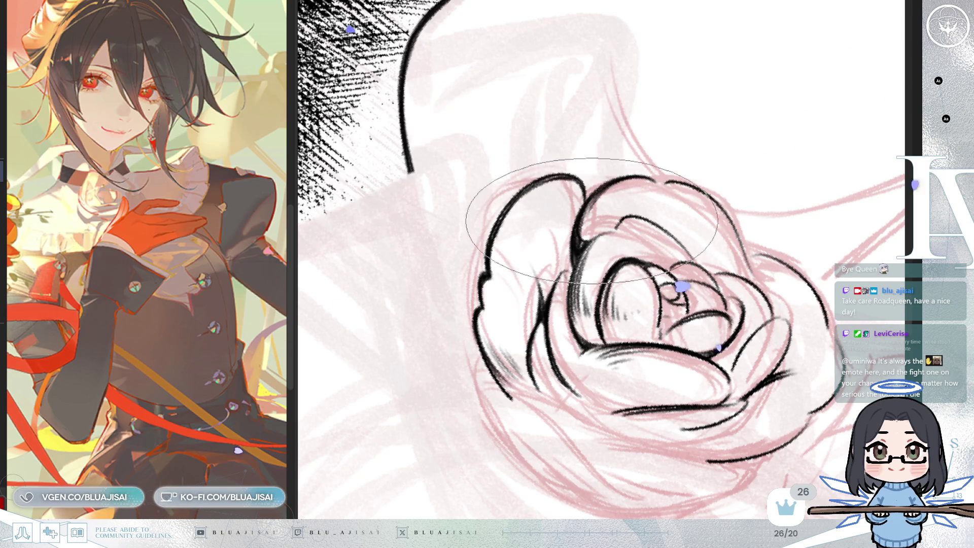
{"action": "mouse_move", "coordinate": [556, 188]}
{"action": "left_mouse_down"}
{"action": "mouse_move", "coordinate": [500, 207]}
{"action": "mouse_move", "coordinate": [509, 257]}
{"action": "mouse_move", "coordinate": [517, 235]}
{"action": "mouse_move", "coordinate": [543, 259]}
{"action": "mouse_move", "coordinate": [642, 241]}
{"action": "left_mouse_up"}
{"action": "key", "text": "h"}
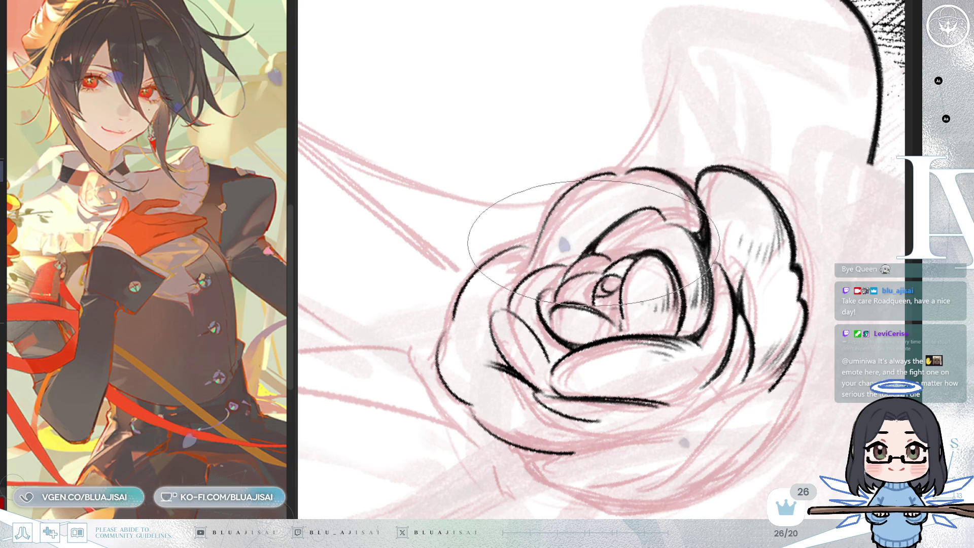
{"action": "key", "text": "minus"}
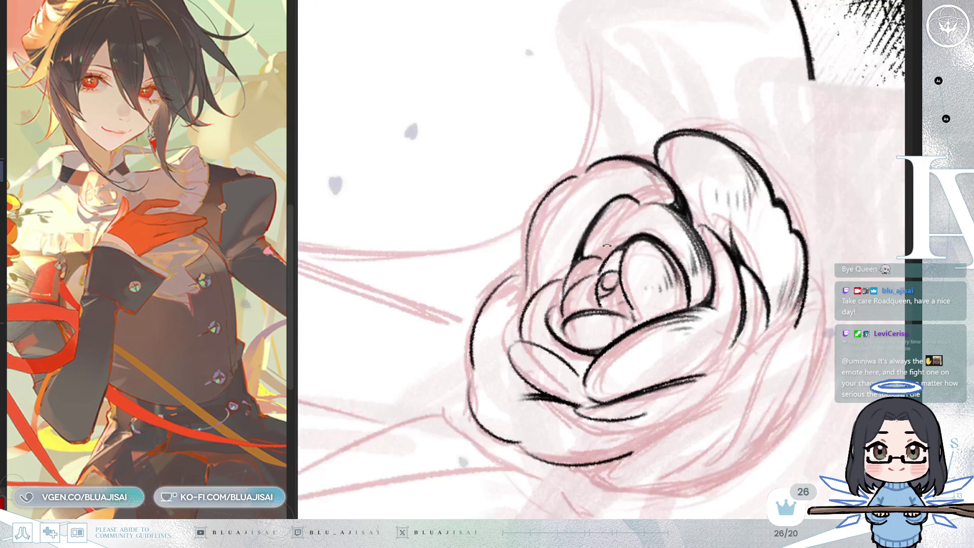
{"action": "key", "text": "minus"}
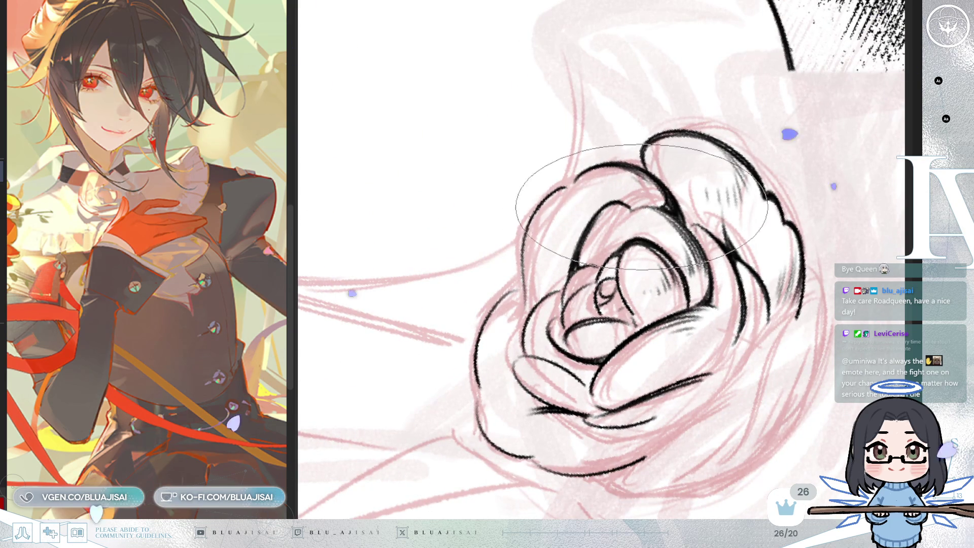
{"action": "key", "text": "equal"}
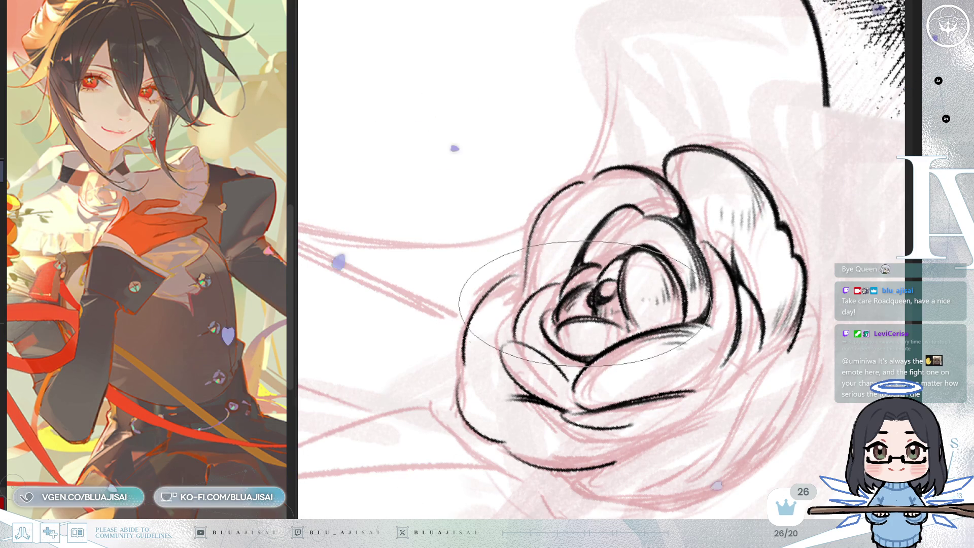
Step: Add faint hatching along the right side of the rose
{"action": "mouse_move", "coordinate": [664, 320]}
{"action": "left_mouse_down"}
{"action": "mouse_move", "coordinate": [659, 264]}
{"action": "mouse_move", "coordinate": [649, 274]}
{"action": "mouse_move", "coordinate": [634, 259]}
{"action": "mouse_move", "coordinate": [563, 239]}
{"action": "mouse_move", "coordinate": [546, 219]}
{"action": "left_mouse_up"}
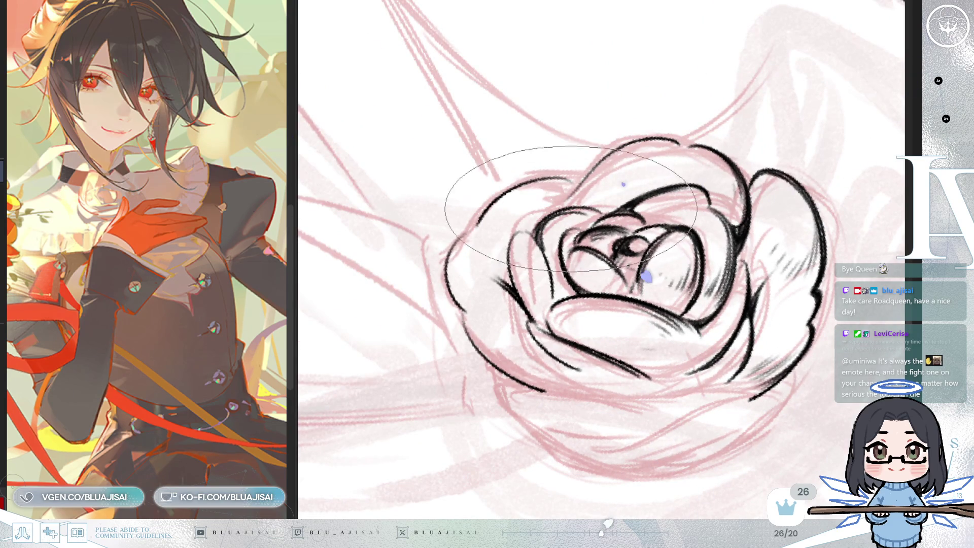
{"action": "left_click_drag", "start_coordinate": [580, 223], "coordinate": [761, 269]}
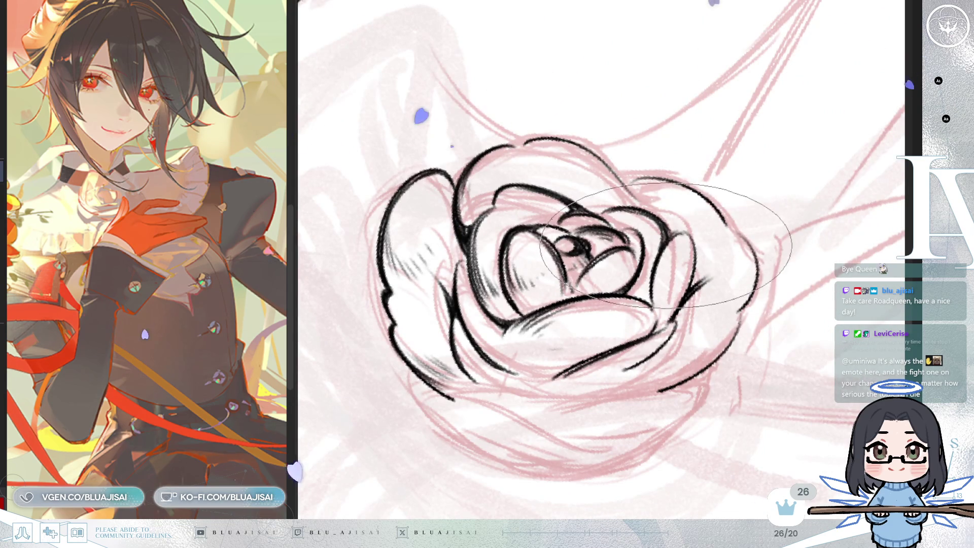
{"action": "left_click_drag", "start_coordinate": [675, 335], "coordinate": [677, 297]}
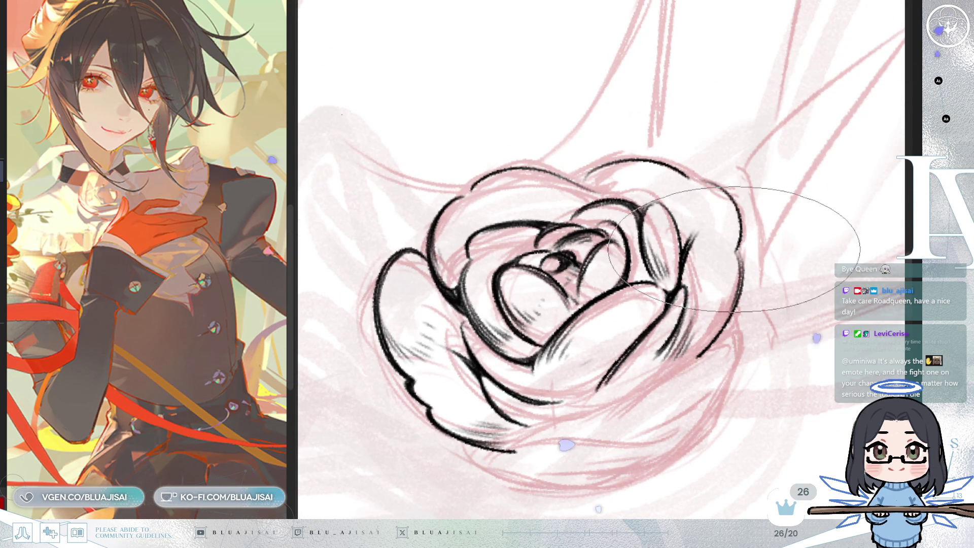
{"action": "left_click_drag", "start_coordinate": [718, 305], "coordinate": [708, 310]}
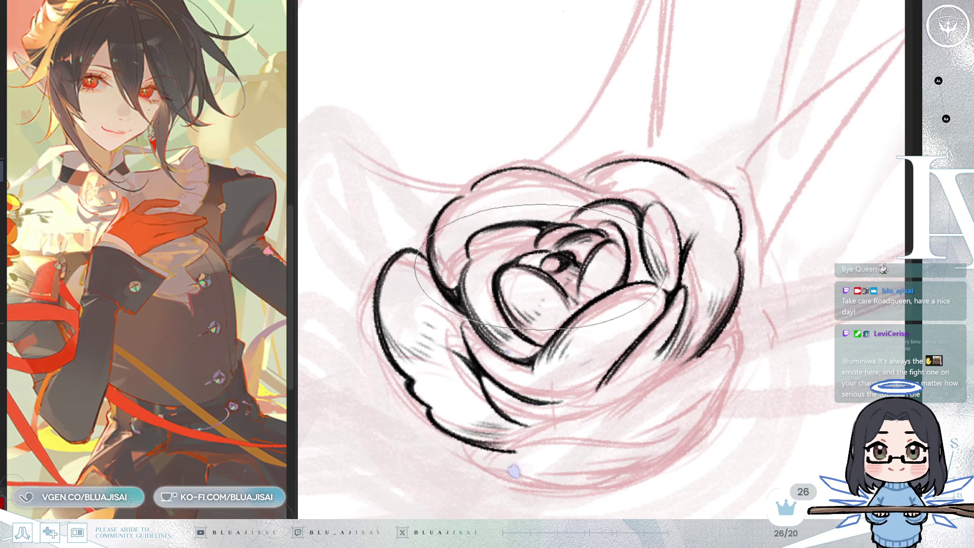
{"action": "key", "text": "m"}
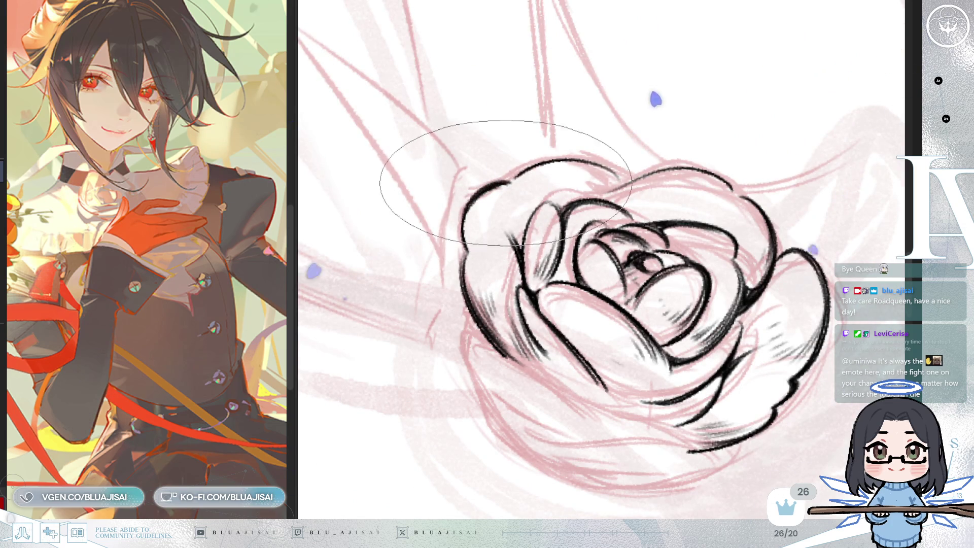
{"action": "key", "text": "4"}
{"action": "key", "text": "6"}
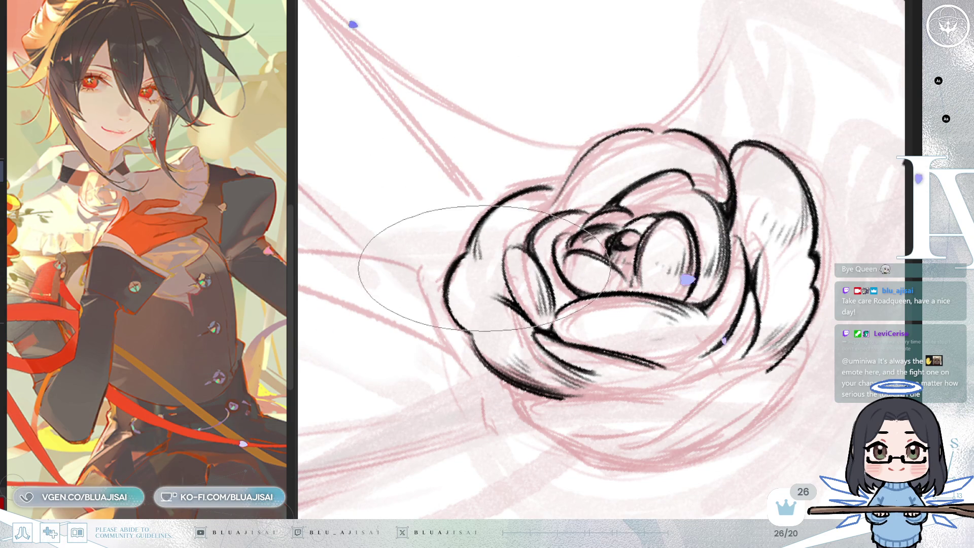
{"action": "key", "text": "6"}
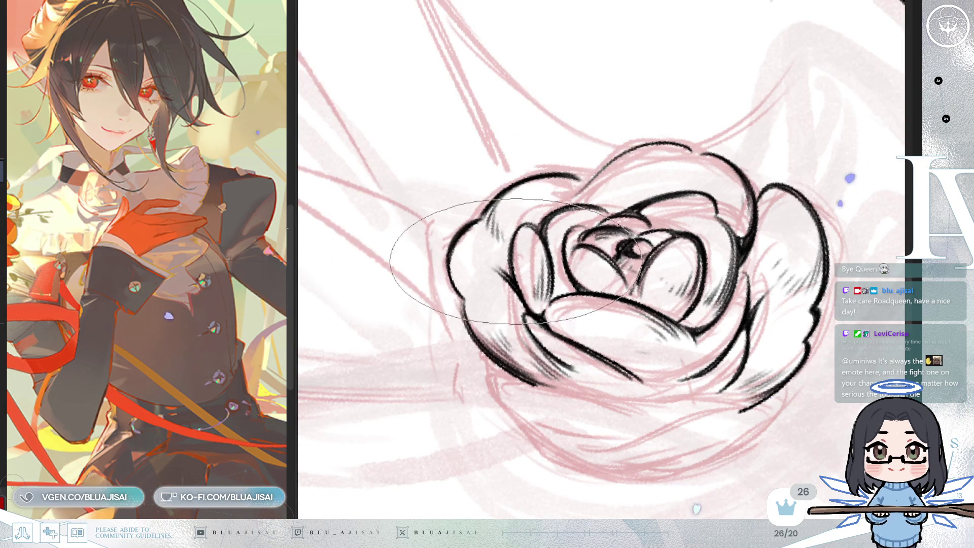
{"action": "key", "text": "4"}
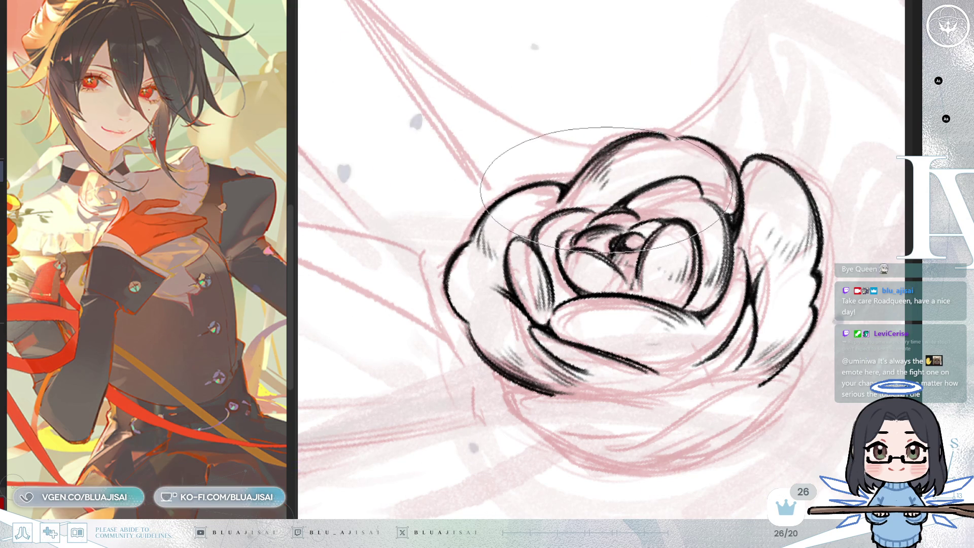
{"action": "key", "text": "minus"}
{"action": "mouse_move", "coordinate": [694, 153]}
{"action": "left_mouse_down"}
{"action": "mouse_move", "coordinate": [698, 141]}
{"action": "mouse_move", "coordinate": [690, 169]}
{"action": "left_mouse_up"}
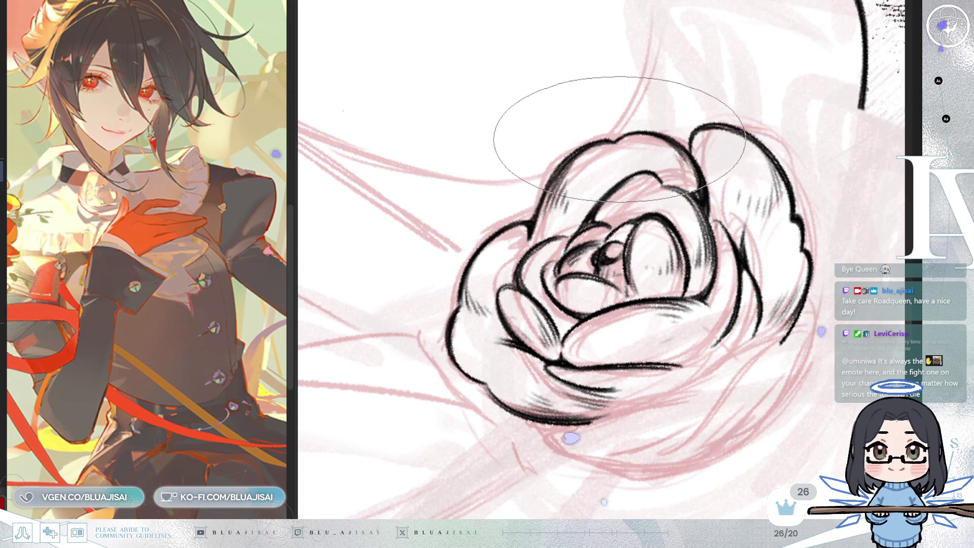
{"action": "key", "text": "minus"}
{"action": "left_click_drag", "start_coordinate": [761, 152], "coordinate": [779, 109]}
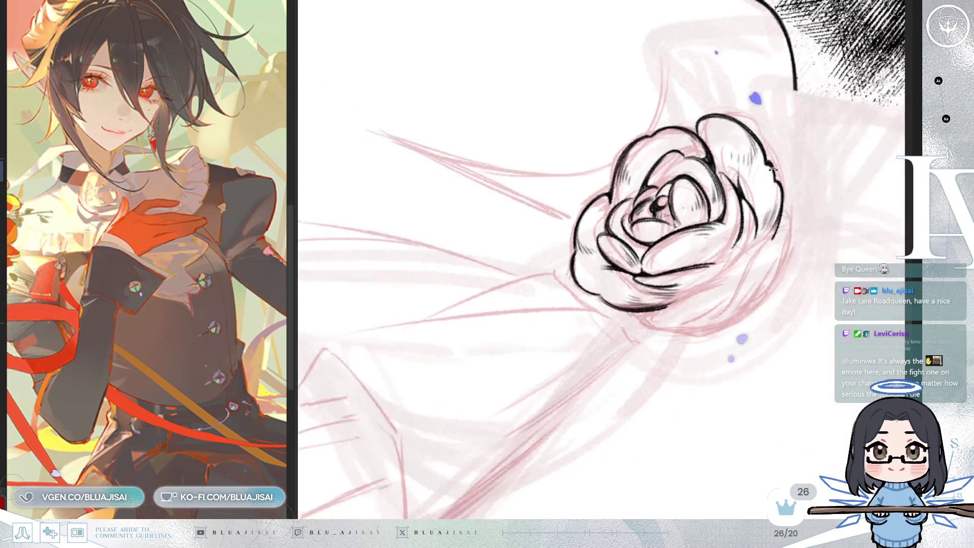
Step: Hide the coat lines and ink two ribbon strands running down-left from the rose
{"action": "key", "text": "minus"}
{"action": "key", "text": "minus"}
{"action": "key", "text": "minus"}
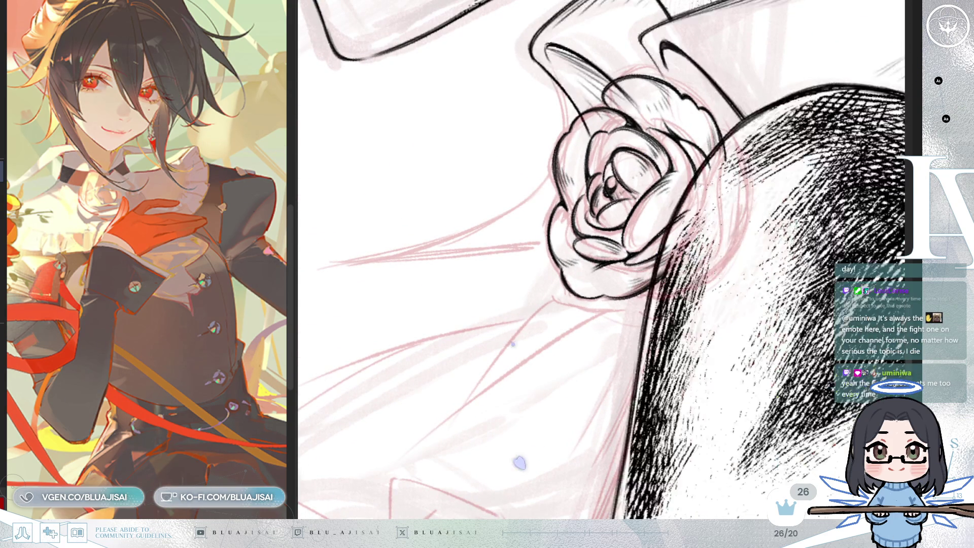
{"action": "key", "text": "ctrl+z"}
{"action": "left_click_drag", "start_coordinate": [626, 346], "coordinate": [639, 312]}
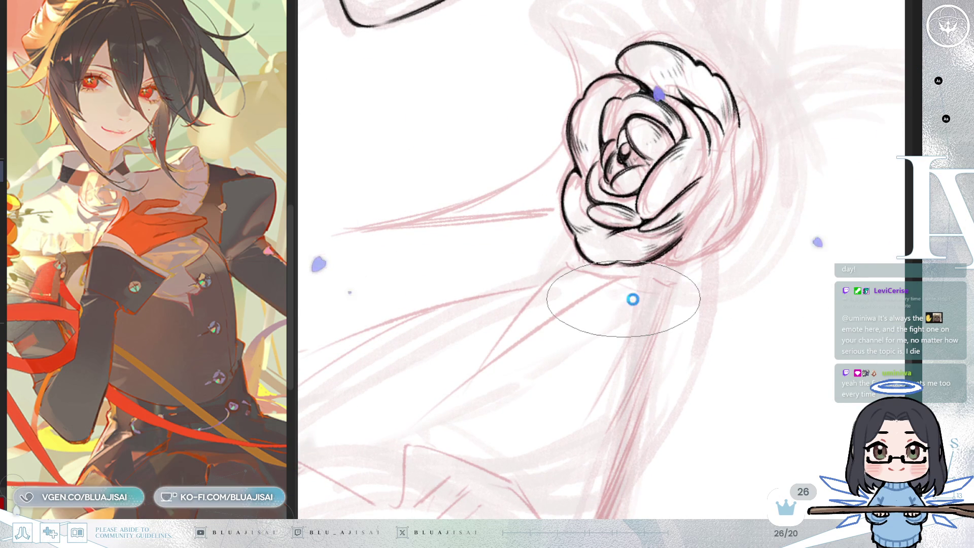
{"action": "mouse_move", "coordinate": [587, 387]}
{"action": "left_mouse_down"}
{"action": "mouse_move", "coordinate": [631, 365]}
{"action": "mouse_move", "coordinate": [620, 348]}
{"action": "mouse_move", "coordinate": [653, 319]}
{"action": "mouse_move", "coordinate": [684, 214]}
{"action": "left_mouse_up"}
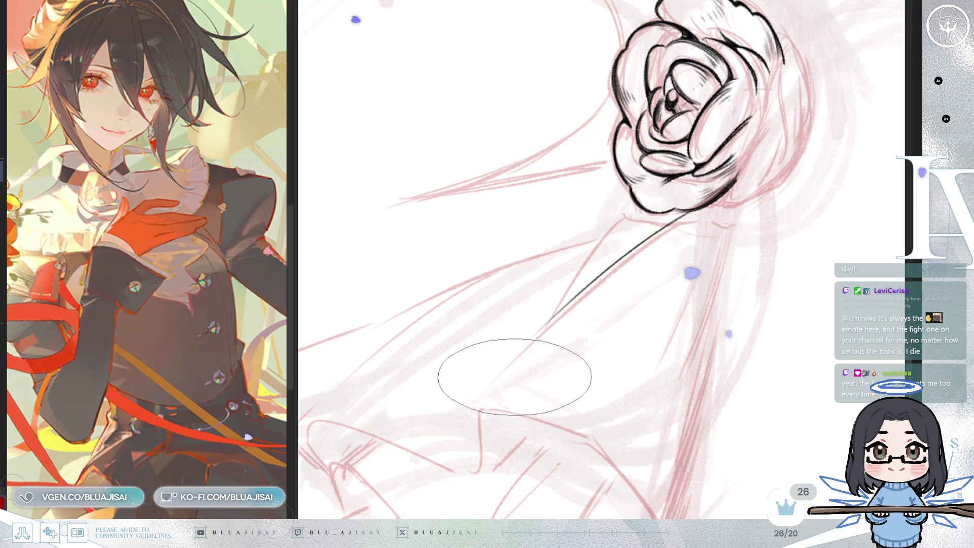
{"action": "left_click_drag", "start_coordinate": [601, 292], "coordinate": [647, 301]}
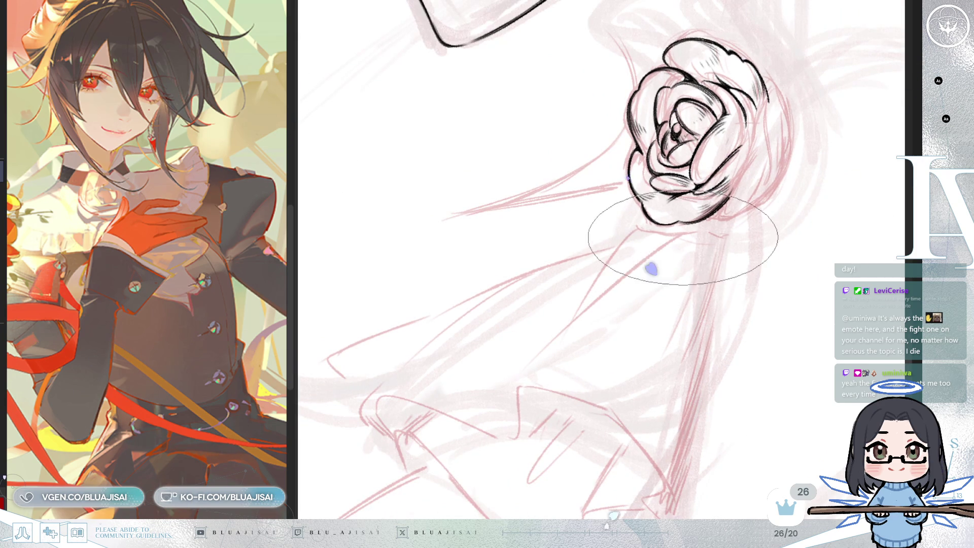
{"action": "left_click_drag", "start_coordinate": [684, 228], "coordinate": [571, 317]}
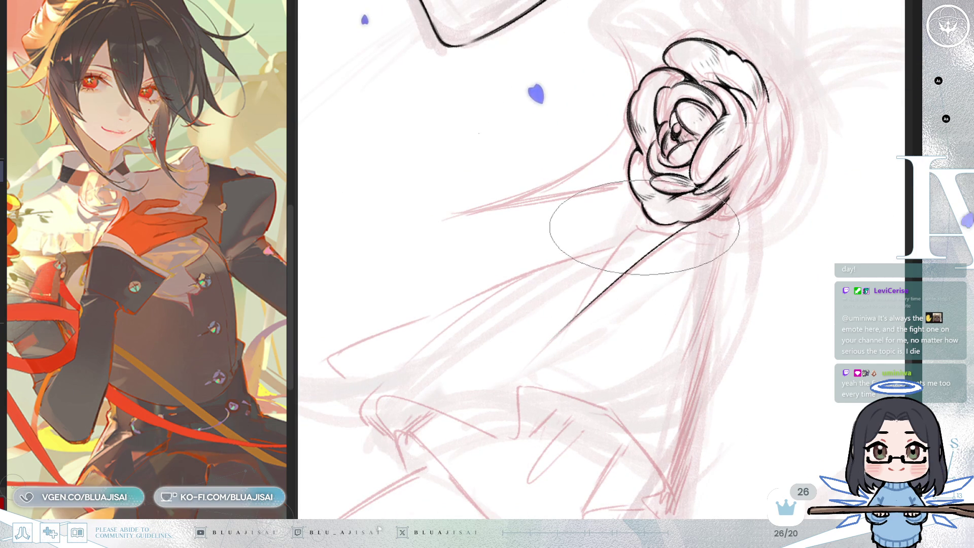
{"action": "left_click_drag", "start_coordinate": [647, 218], "coordinate": [579, 310]}
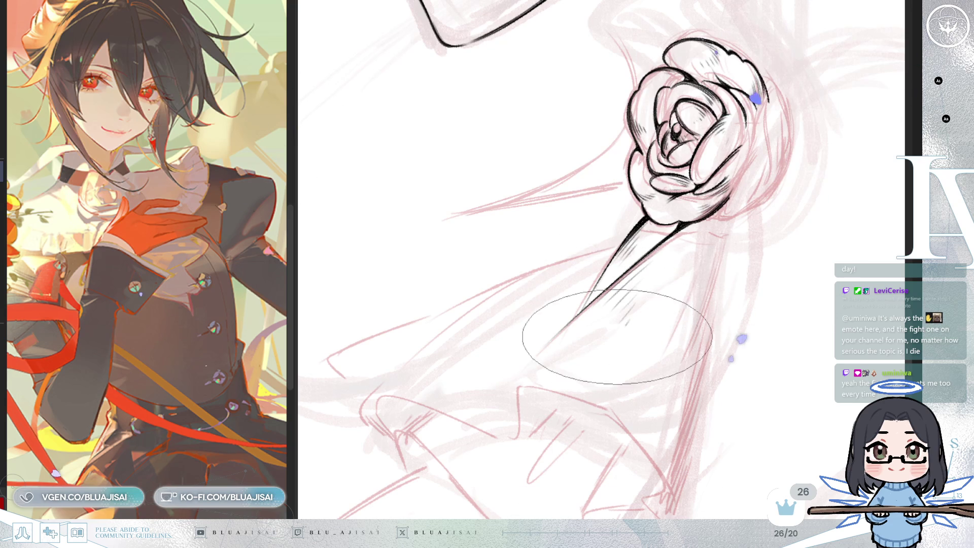
Step: Show the coat again, redraw a ribbon strand's edge and add a long parallel line
{"action": "key", "text": "ctrl+z"}
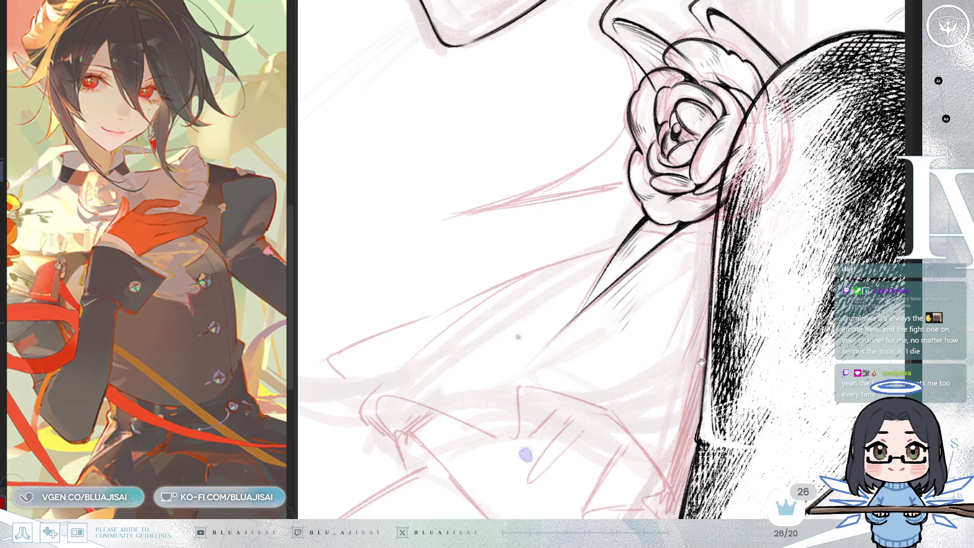
{"action": "left_click_drag", "start_coordinate": [698, 360], "coordinate": [679, 349]}
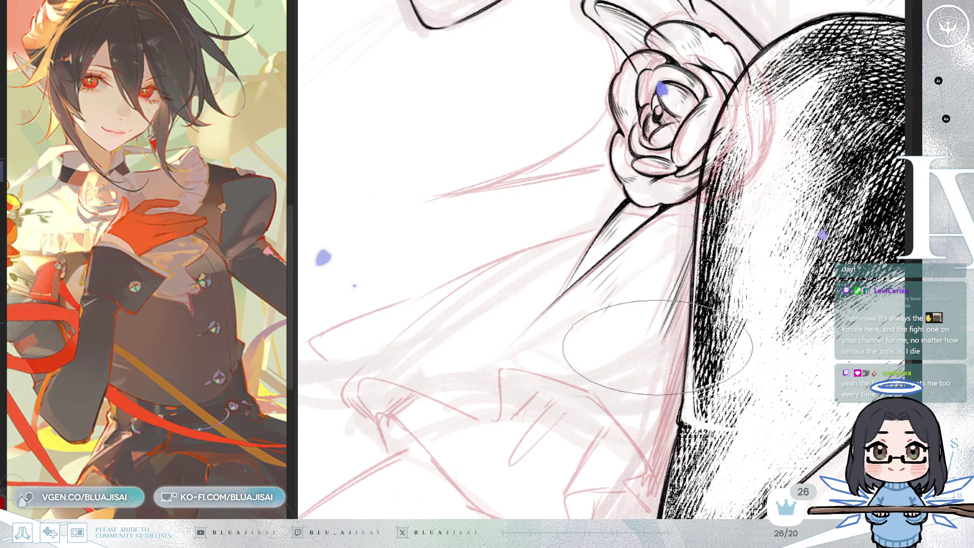
{"action": "mouse_move", "coordinate": [584, 335]}
{"action": "left_mouse_down"}
{"action": "mouse_move", "coordinate": [648, 285]}
{"action": "mouse_move", "coordinate": [721, 292]}
{"action": "left_mouse_up"}
{"action": "left_click_drag", "start_coordinate": [381, 289], "coordinate": [517, 250]}
{"action": "key", "text": "ctrl+z"}
{"action": "left_click_drag", "start_coordinate": [445, 293], "coordinate": [677, 193]}
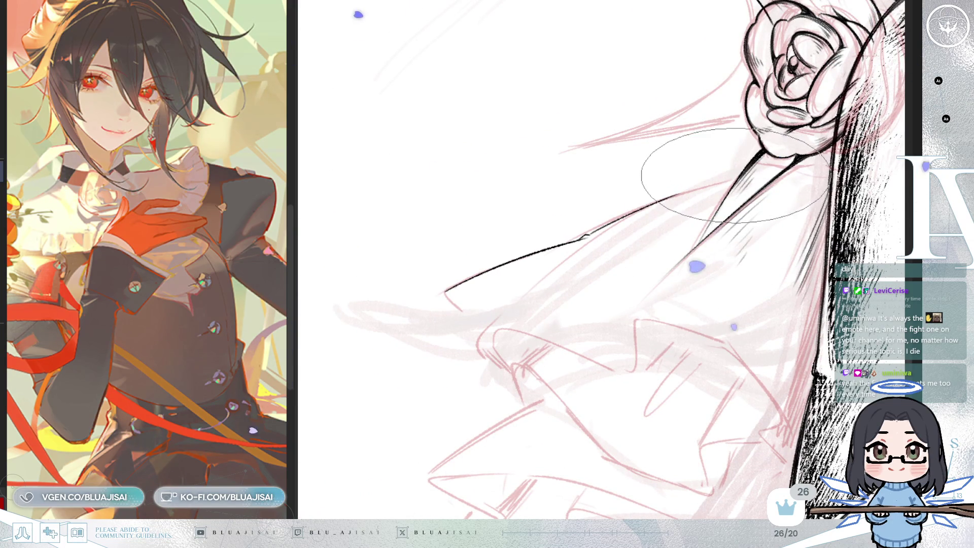
{"action": "left_click_drag", "start_coordinate": [735, 179], "coordinate": [482, 274]}
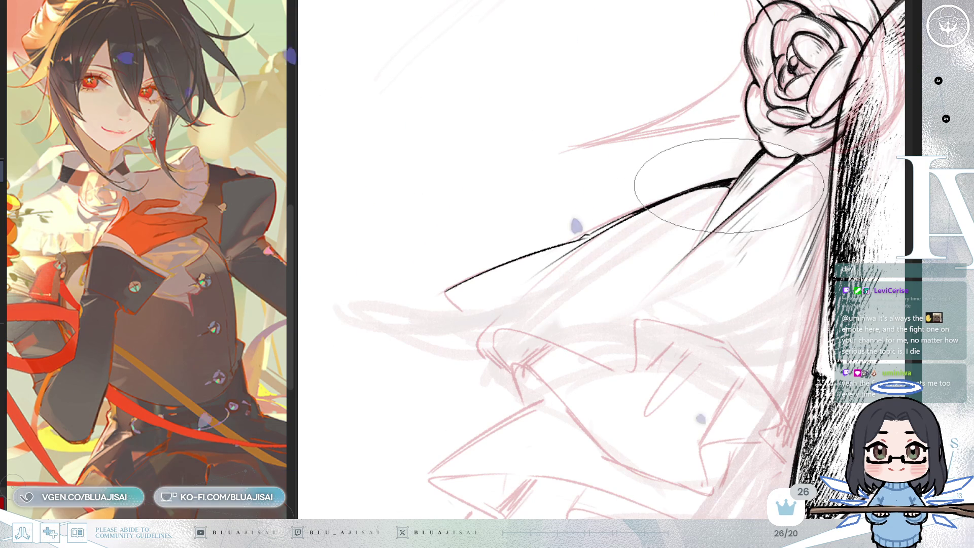
{"action": "left_click_drag", "start_coordinate": [729, 192], "coordinate": [690, 187]}
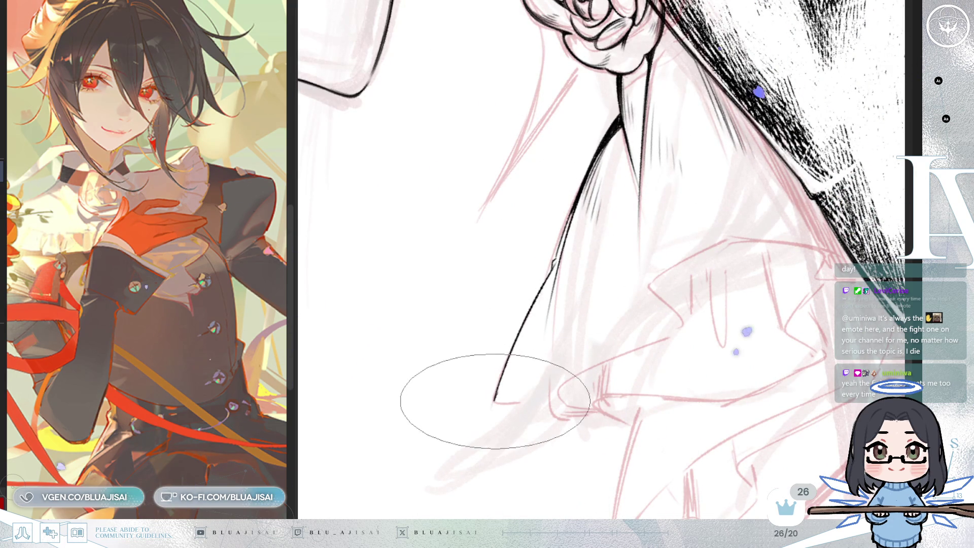
Step: Add a short stroke beside the ribbon contour and extend the frill edge line
{"action": "mouse_move", "coordinate": [554, 392]}
{"action": "left_mouse_down"}
{"action": "mouse_move", "coordinate": [558, 319]}
{"action": "mouse_move", "coordinate": [616, 315]}
{"action": "left_mouse_up"}
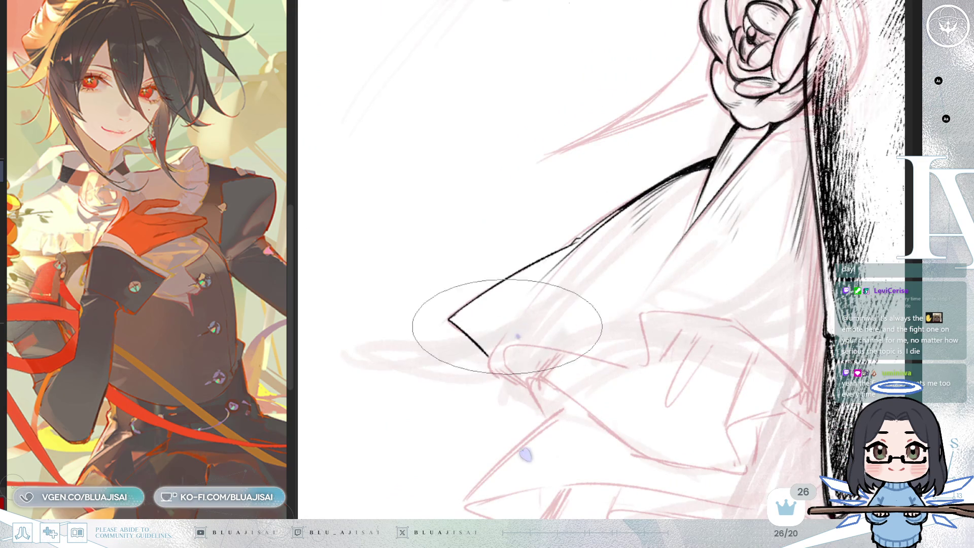
{"action": "mouse_move", "coordinate": [518, 304]}
{"action": "left_mouse_down"}
{"action": "mouse_move", "coordinate": [491, 361]}
{"action": "mouse_move", "coordinate": [775, 251]}
{"action": "mouse_move", "coordinate": [743, 326]}
{"action": "left_mouse_up"}
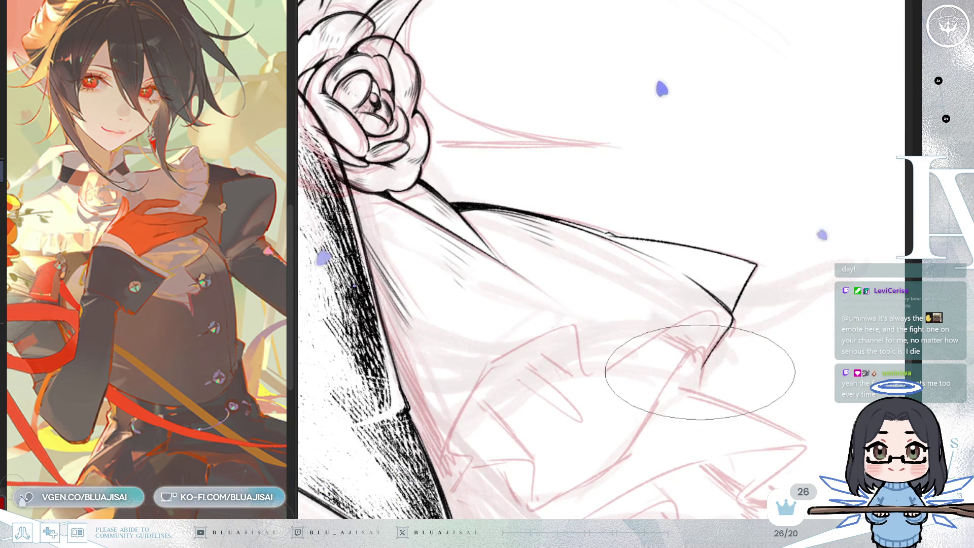
{"action": "mouse_move", "coordinate": [653, 370]}
{"action": "left_mouse_down"}
{"action": "mouse_move", "coordinate": [739, 217]}
{"action": "mouse_move", "coordinate": [588, 307]}
{"action": "left_mouse_up"}
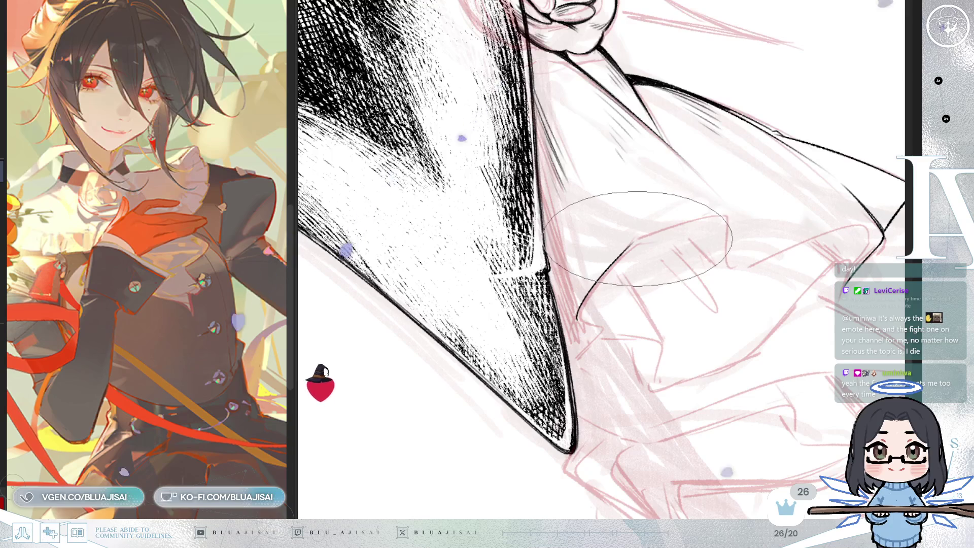
{"action": "left_click_drag", "start_coordinate": [634, 240], "coordinate": [716, 214]}
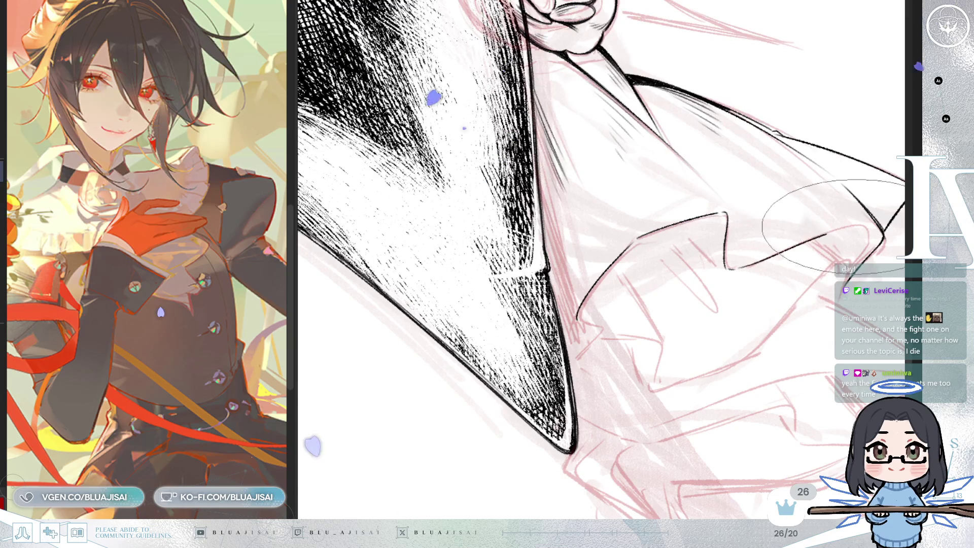
Step: Trace the outline of the top ruffle below the collar
{"action": "left_click_drag", "start_coordinate": [824, 230], "coordinate": [707, 259]}
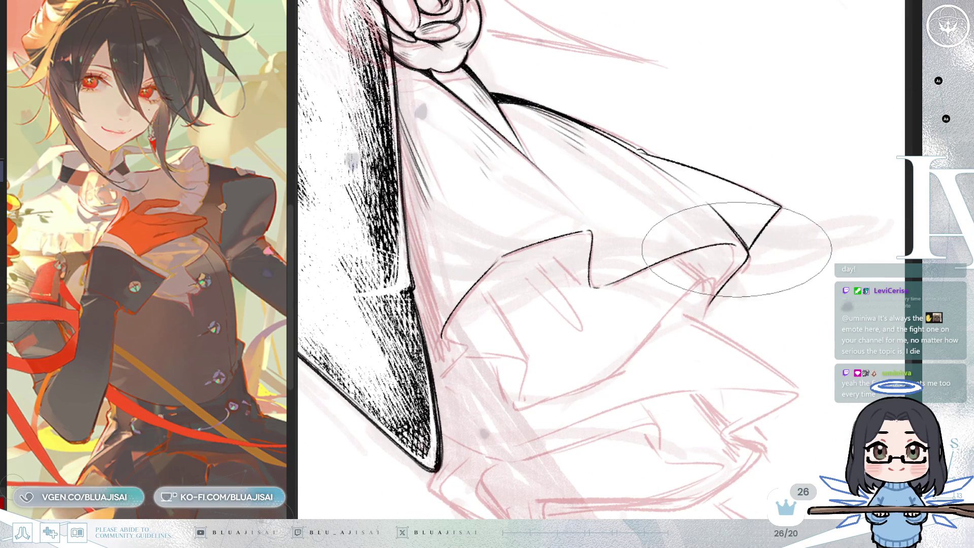
{"action": "key", "text": "m"}
{"action": "key", "text": "ctrl+bracketright"}
{"action": "key", "text": "ctrl+bracketright"}
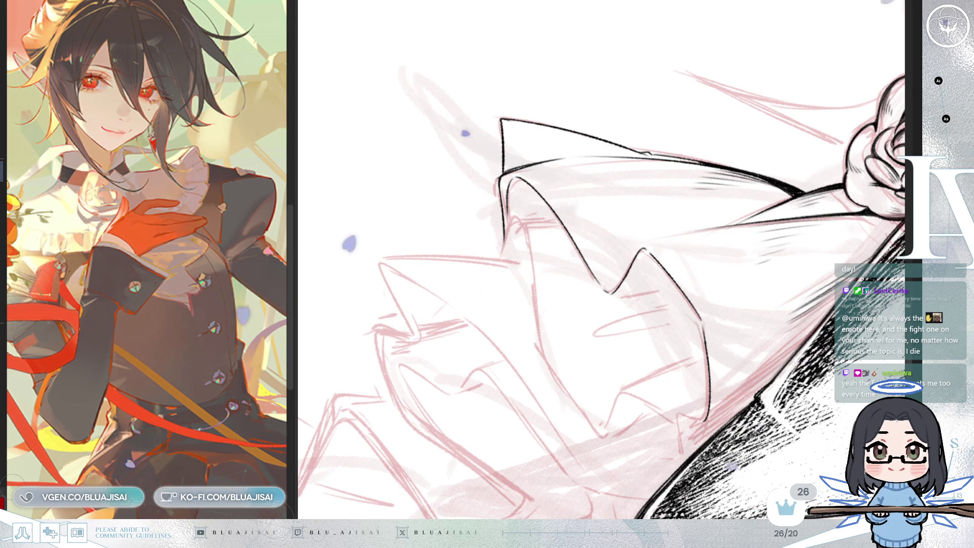
{"action": "mouse_move", "coordinate": [404, 131]}
{"action": "left_mouse_down"}
{"action": "mouse_move", "coordinate": [589, 219]}
{"action": "mouse_move", "coordinate": [596, 238]}
{"action": "mouse_move", "coordinate": [598, 217]}
{"action": "mouse_move", "coordinate": [592, 229]}
{"action": "mouse_move", "coordinate": [614, 215]}
{"action": "mouse_move", "coordinate": [540, 284]}
{"action": "mouse_move", "coordinate": [540, 299]}
{"action": "mouse_move", "coordinate": [560, 272]}
{"action": "mouse_move", "coordinate": [553, 294]}
{"action": "mouse_move", "coordinate": [507, 291]}
{"action": "mouse_move", "coordinate": [576, 272]}
{"action": "mouse_move", "coordinate": [555, 272]}
{"action": "mouse_move", "coordinate": [750, 174]}
{"action": "mouse_move", "coordinate": [660, 284]}
{"action": "mouse_move", "coordinate": [680, 292]}
{"action": "left_mouse_up"}
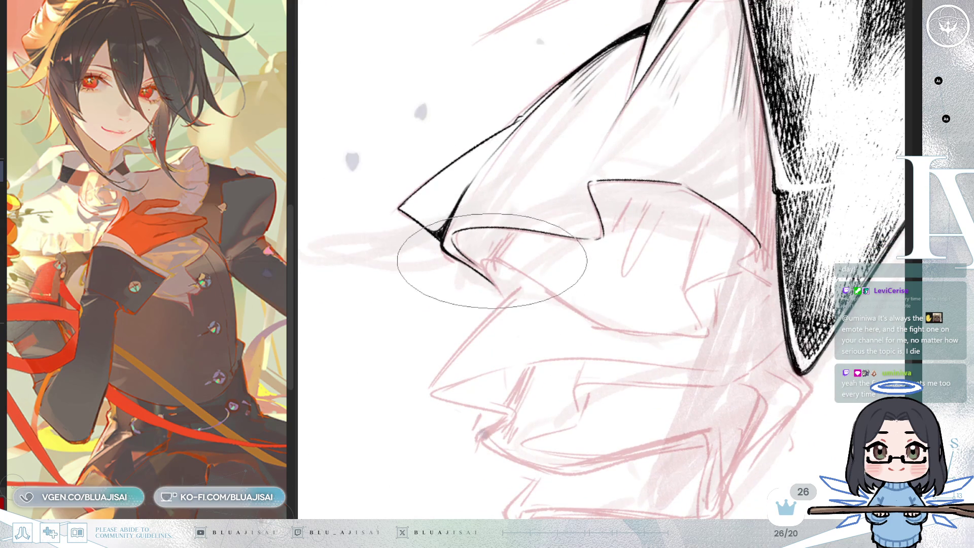
{"action": "mouse_move", "coordinate": [424, 191]}
{"action": "left_mouse_down"}
{"action": "mouse_move", "coordinate": [804, 102]}
{"action": "mouse_move", "coordinate": [760, 176]}
{"action": "left_mouse_up"}
Step: Ink a fold line on the top ruffle
{"action": "mouse_move", "coordinate": [710, 142]}
{"action": "left_mouse_down"}
{"action": "mouse_move", "coordinate": [721, 152]}
{"action": "mouse_move", "coordinate": [685, 152]}
{"action": "mouse_move", "coordinate": [662, 172]}
{"action": "left_mouse_up"}
{"action": "mouse_move", "coordinate": [756, 317]}
{"action": "left_mouse_down"}
{"action": "mouse_move", "coordinate": [675, 402]}
{"action": "mouse_move", "coordinate": [665, 307]}
{"action": "mouse_move", "coordinate": [602, 400]}
{"action": "mouse_move", "coordinate": [528, 322]}
{"action": "left_mouse_up"}
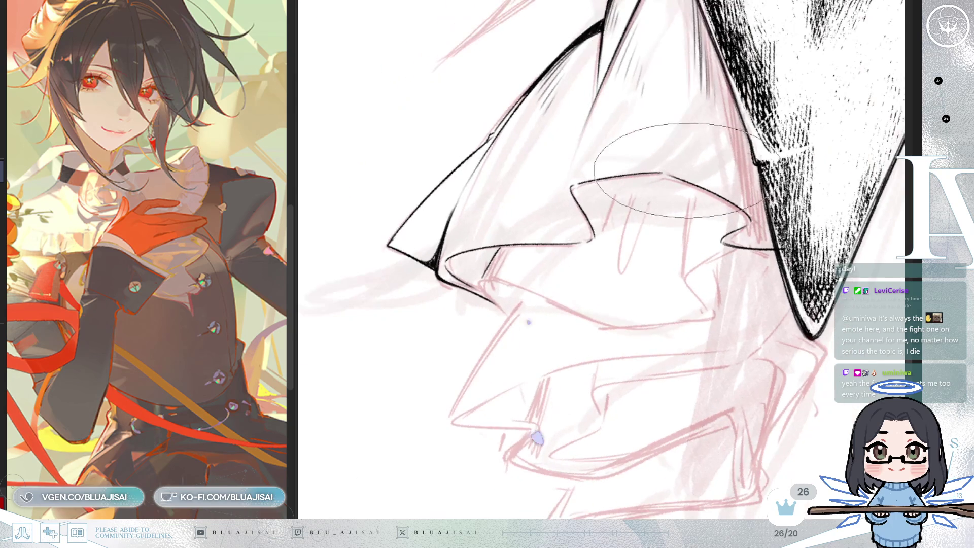
{"action": "left_click_drag", "start_coordinate": [599, 254], "coordinate": [472, 335]}
{"action": "mouse_move", "coordinate": [471, 183]}
{"action": "left_mouse_down"}
{"action": "mouse_move", "coordinate": [487, 178]}
{"action": "mouse_move", "coordinate": [518, 196]}
{"action": "left_mouse_up"}
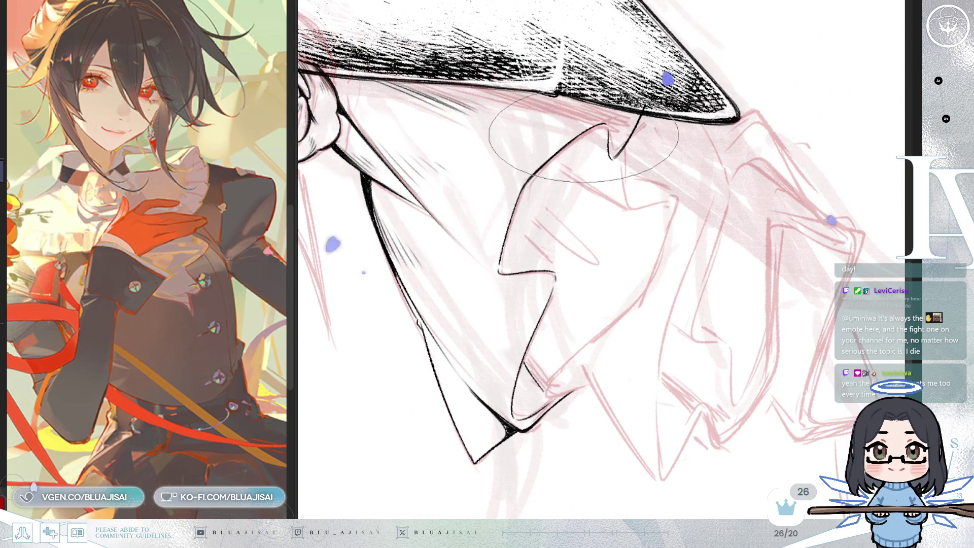
{"action": "mouse_move", "coordinate": [634, 126]}
{"action": "left_mouse_down"}
{"action": "mouse_move", "coordinate": [728, 120]}
{"action": "mouse_move", "coordinate": [720, 263]}
{"action": "left_mouse_up"}
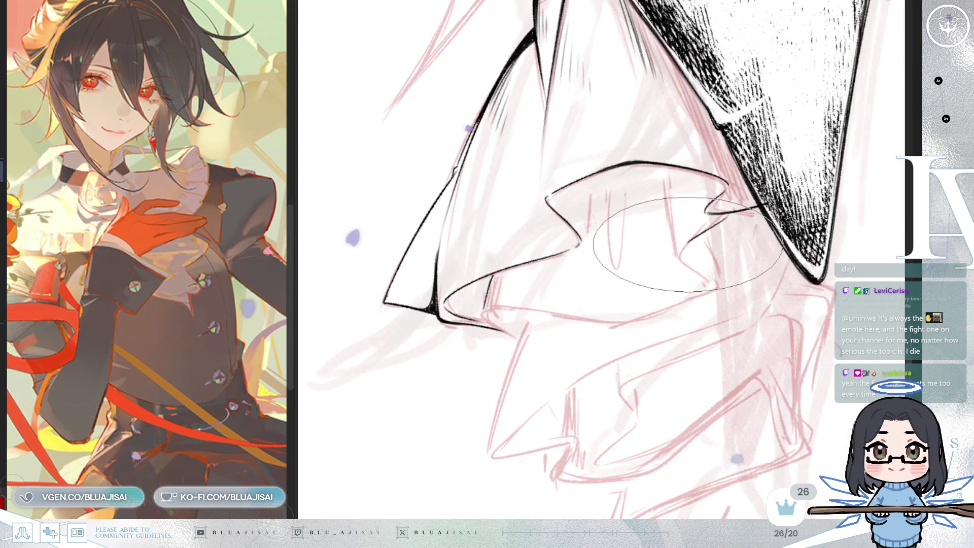
{"action": "mouse_move", "coordinate": [721, 284]}
{"action": "left_mouse_down"}
{"action": "mouse_move", "coordinate": [714, 275]}
{"action": "mouse_move", "coordinate": [642, 302]}
{"action": "left_mouse_up"}
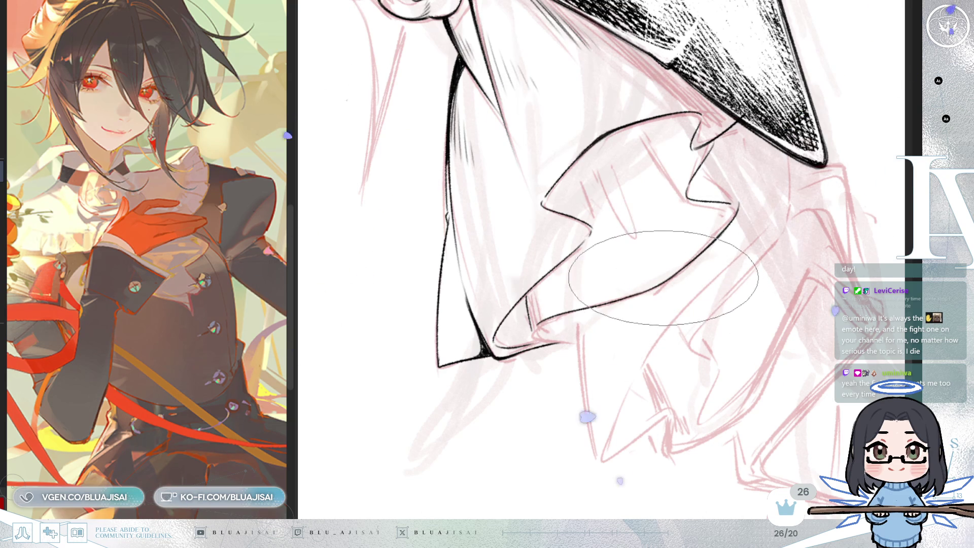
{"action": "key", "text": "h"}
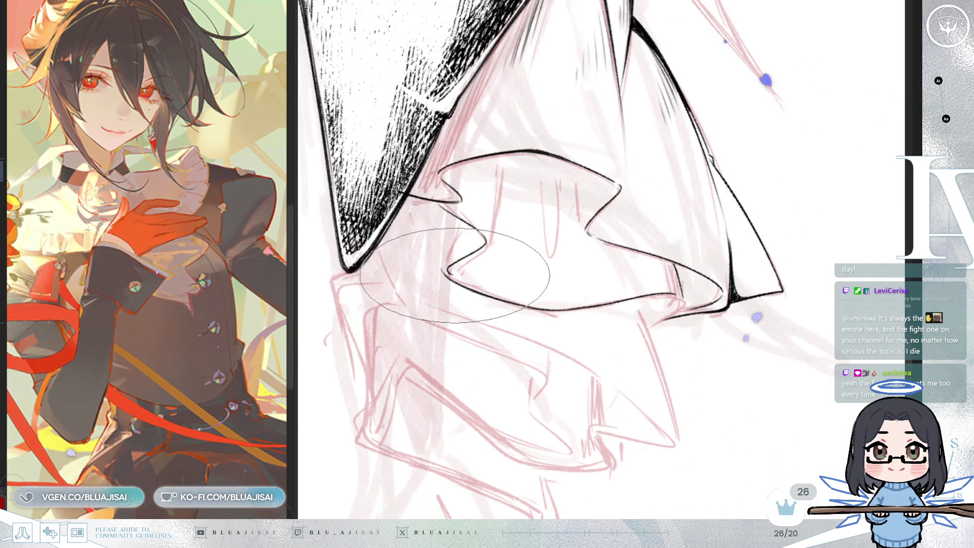
{"action": "key", "text": "End"}
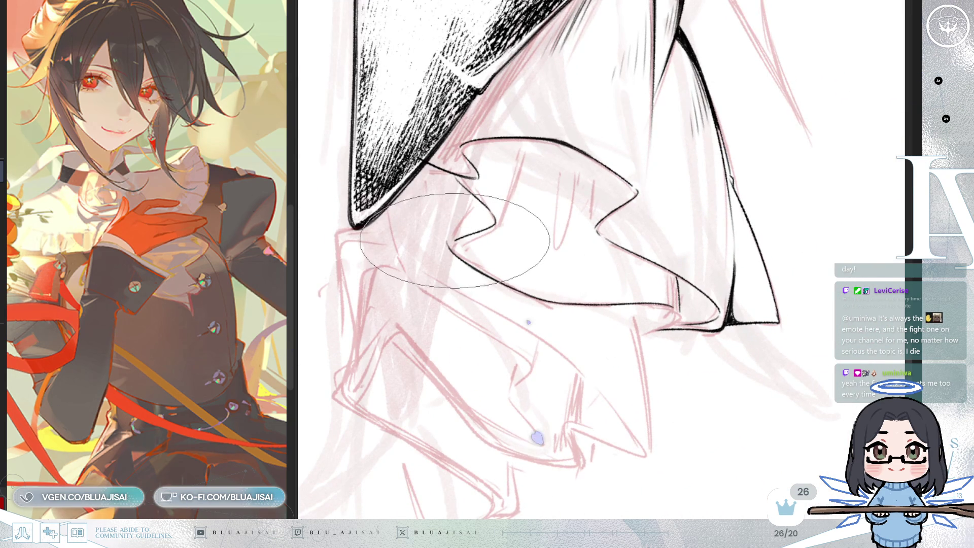
{"action": "key", "text": "End"}
{"action": "key", "text": "End"}
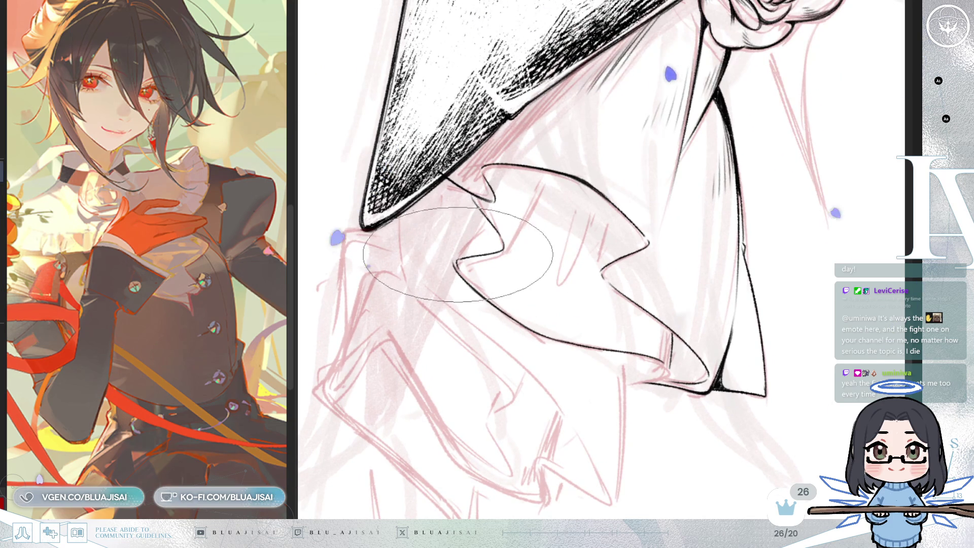
{"action": "left_click_drag", "start_coordinate": [506, 252], "coordinate": [544, 173]}
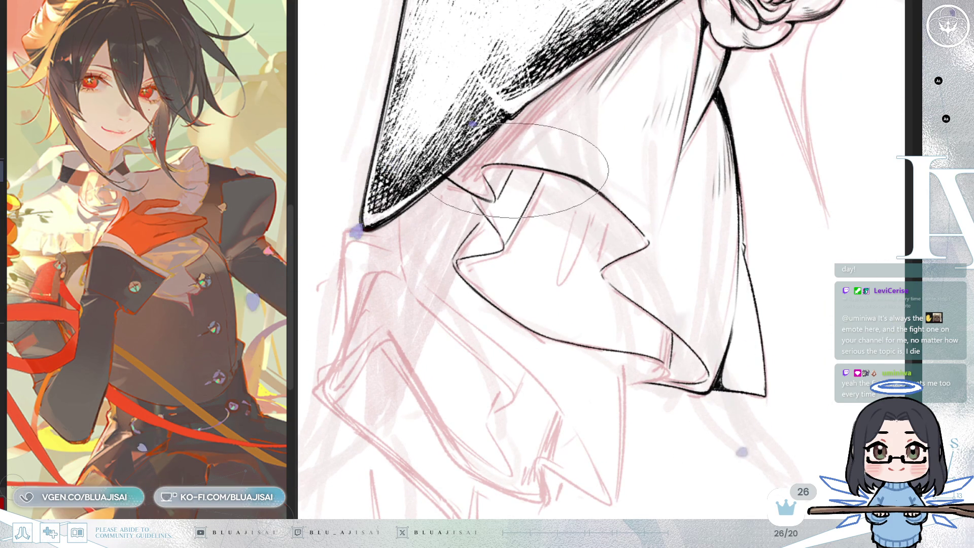
{"action": "left_click_drag", "start_coordinate": [723, 104], "coordinate": [675, 355]}
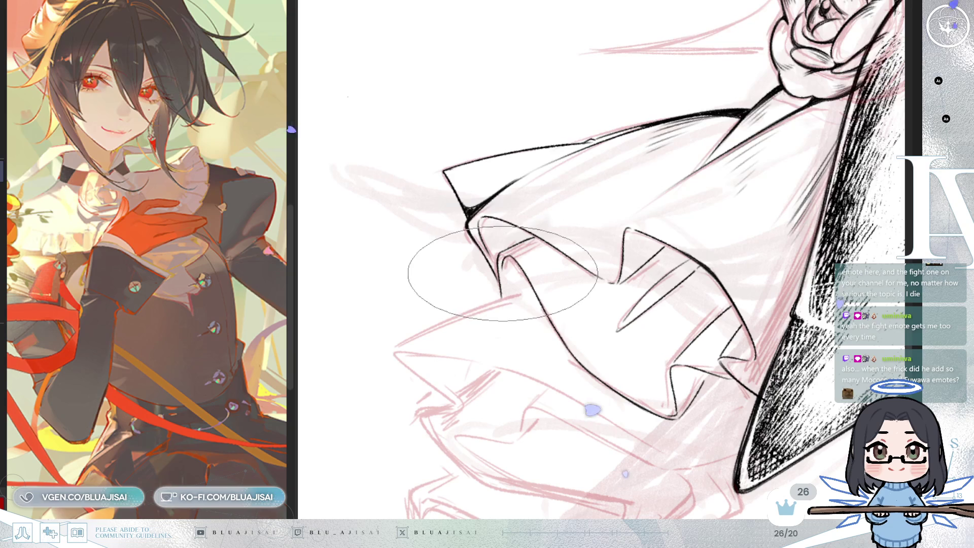
Step: Zoom out and tilt the view slightly to continue the top ruffle's inner folds
{"action": "scroll", "coordinate": [646, 200], "scroll_direction": "down", "scroll_amount": 3}
{"action": "key", "text": "Delete"}
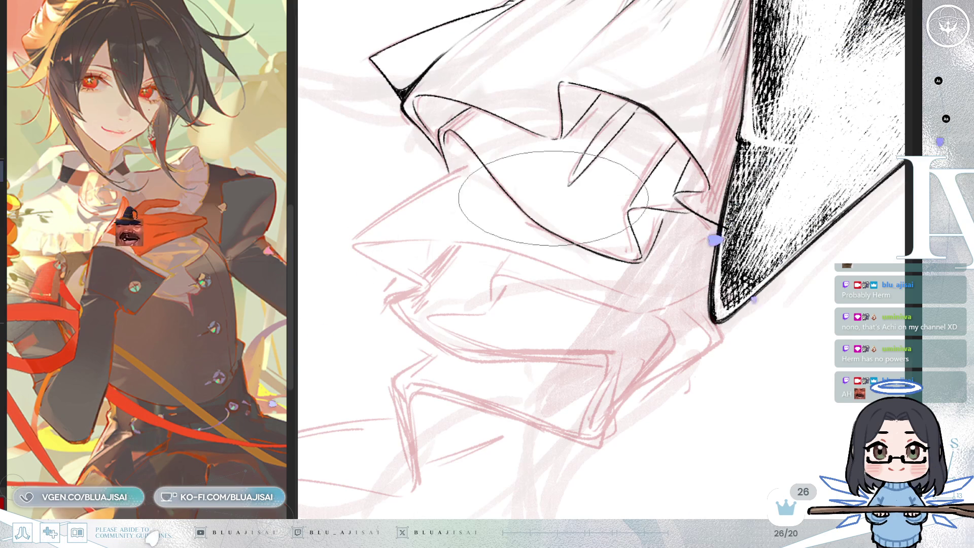
Step: Redraw the next ruffle's edge stroke and ink a fold line down it
{"action": "left_click_drag", "start_coordinate": [488, 229], "coordinate": [580, 208]}
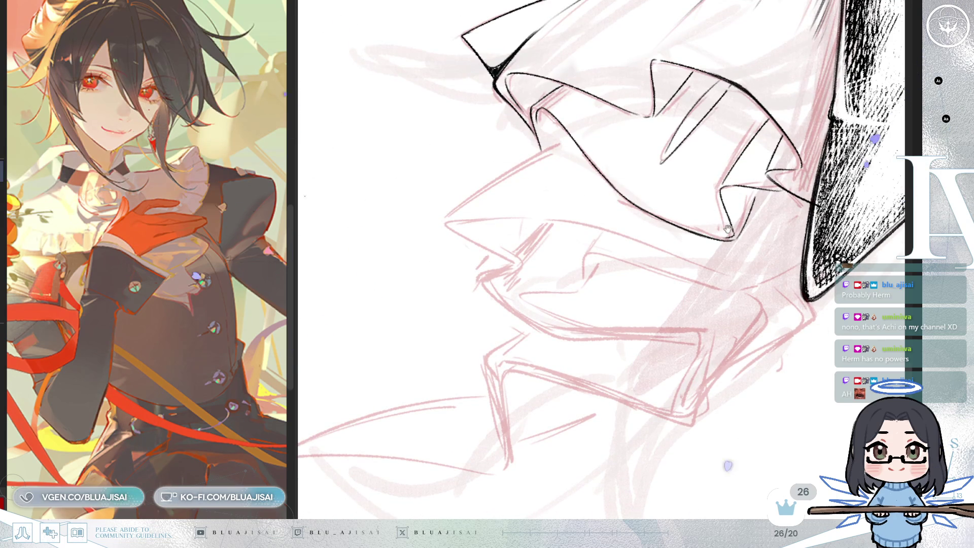
{"action": "left_click_drag", "start_coordinate": [456, 213], "coordinate": [473, 192]}
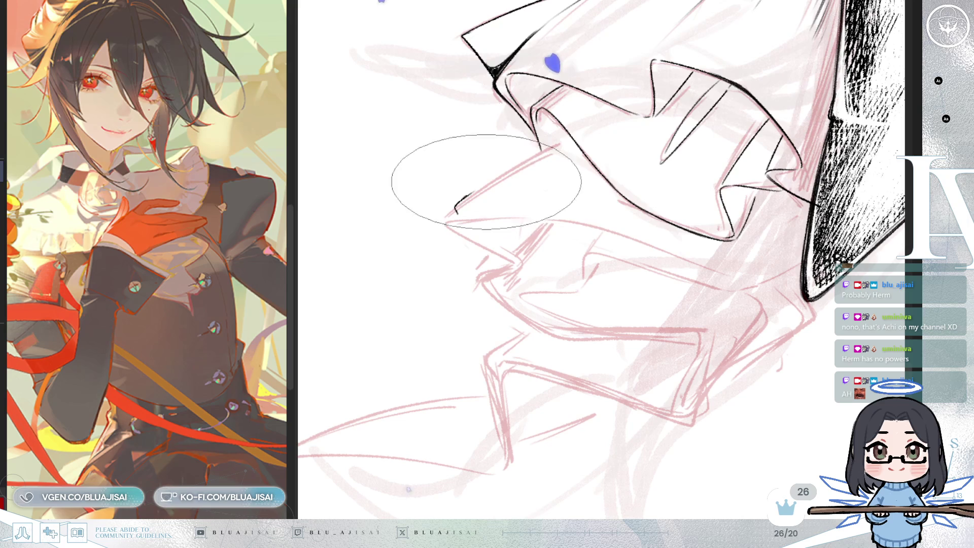
{"action": "key", "text": "ctrl+z"}
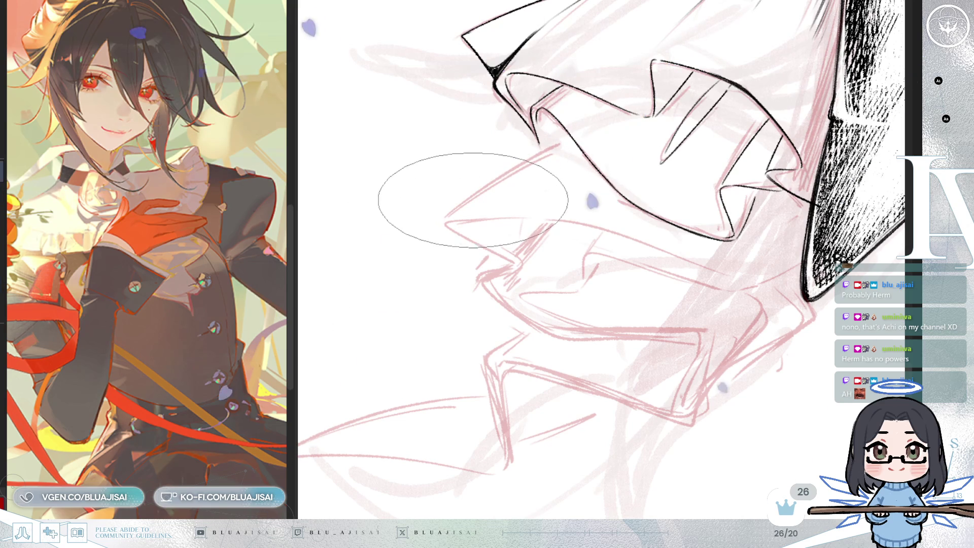
{"action": "left_click_drag", "start_coordinate": [454, 214], "coordinate": [558, 143]}
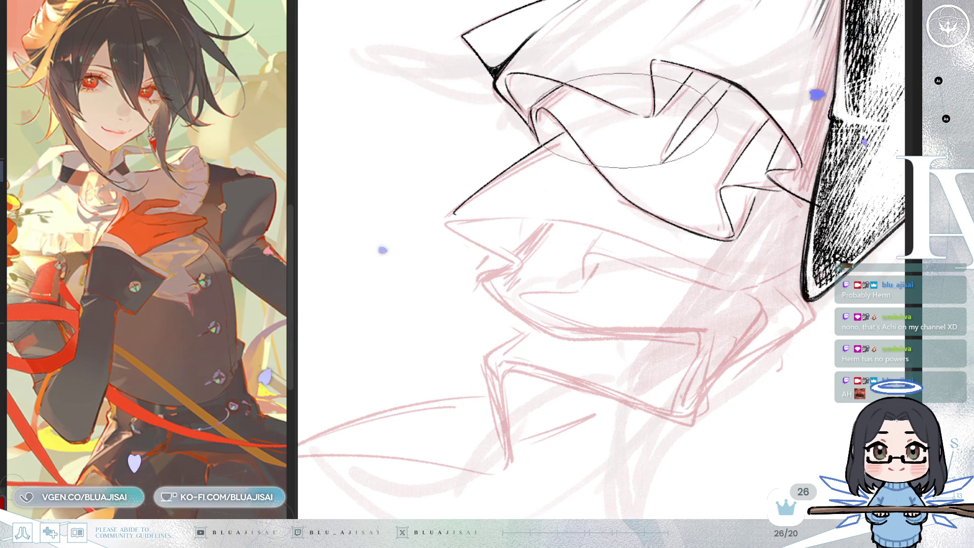
{"action": "key", "text": "End"}
{"action": "key", "text": "Delete"}
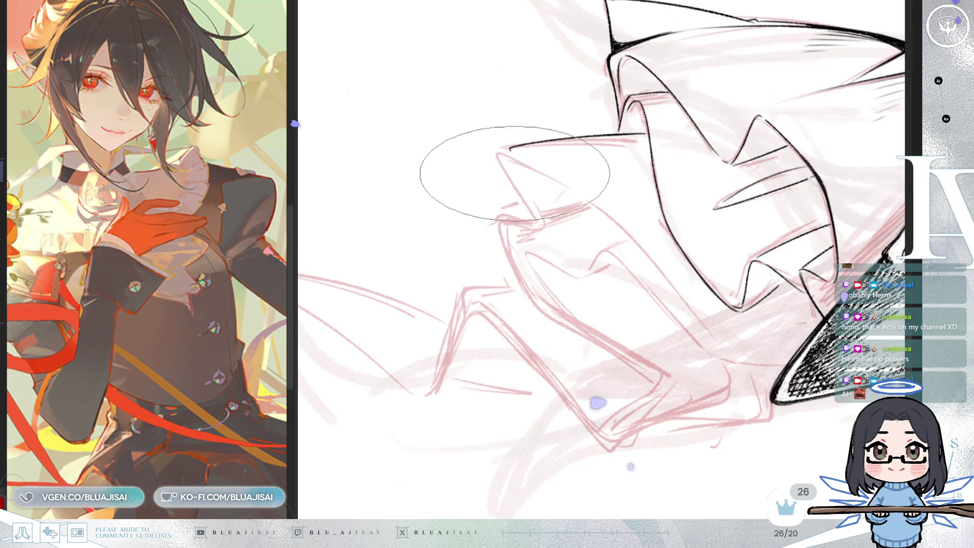
{"action": "left_click_drag", "start_coordinate": [507, 147], "coordinate": [518, 206]}
Step: Ink the lower ruffle's edge line rightward, ending in a hooked curl
{"action": "mouse_move", "coordinate": [555, 413]}
{"action": "left_mouse_down"}
{"action": "mouse_move", "coordinate": [556, 57]}
{"action": "mouse_move", "coordinate": [514, 133]}
{"action": "left_mouse_up"}
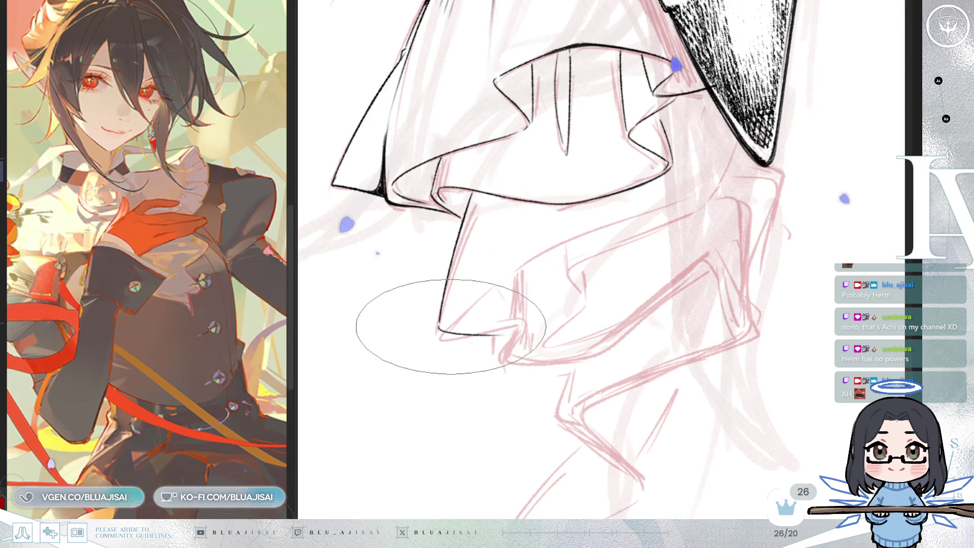
{"action": "left_click_drag", "start_coordinate": [449, 325], "coordinate": [501, 276]}
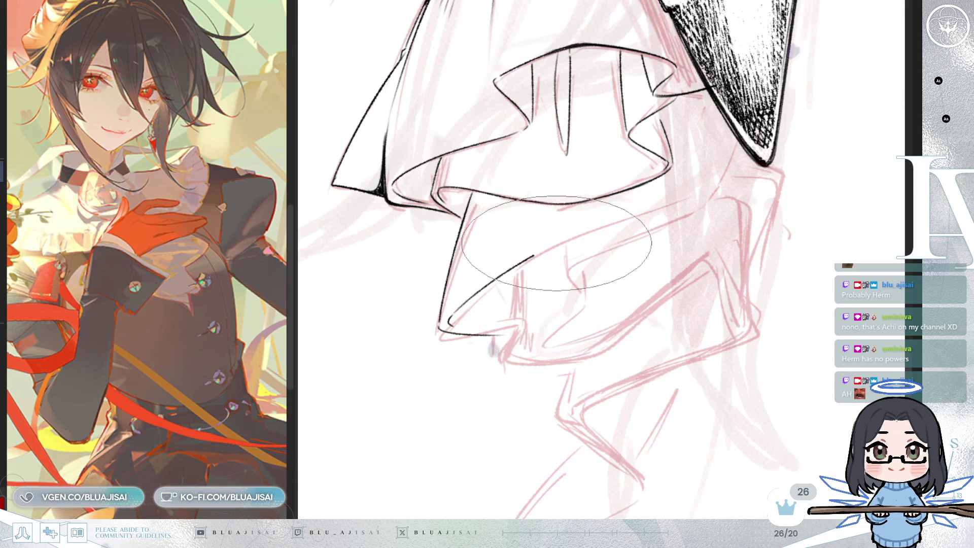
{"action": "left_click_drag", "start_coordinate": [449, 324], "coordinate": [553, 239]}
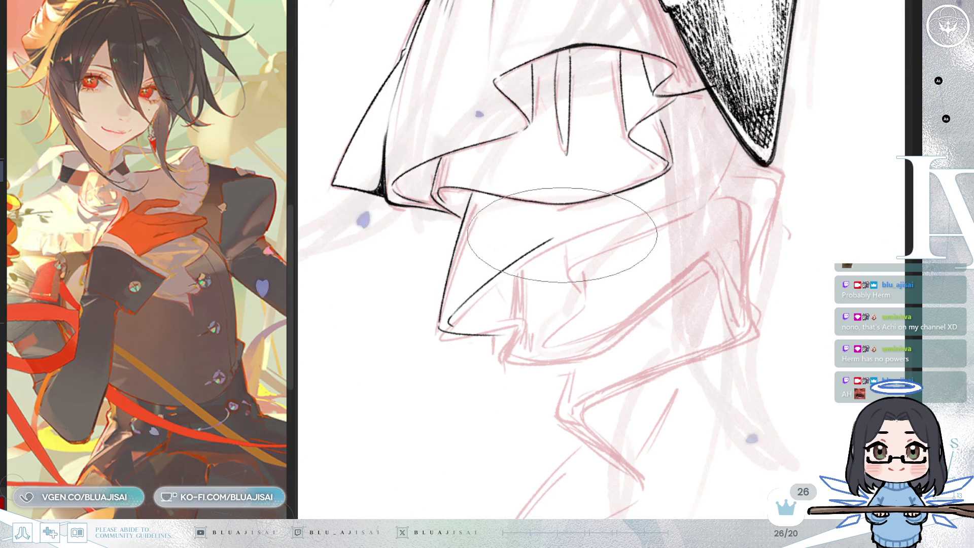
{"action": "key", "text": "End"}
{"action": "key", "text": "End"}
{"action": "key", "text": "End"}
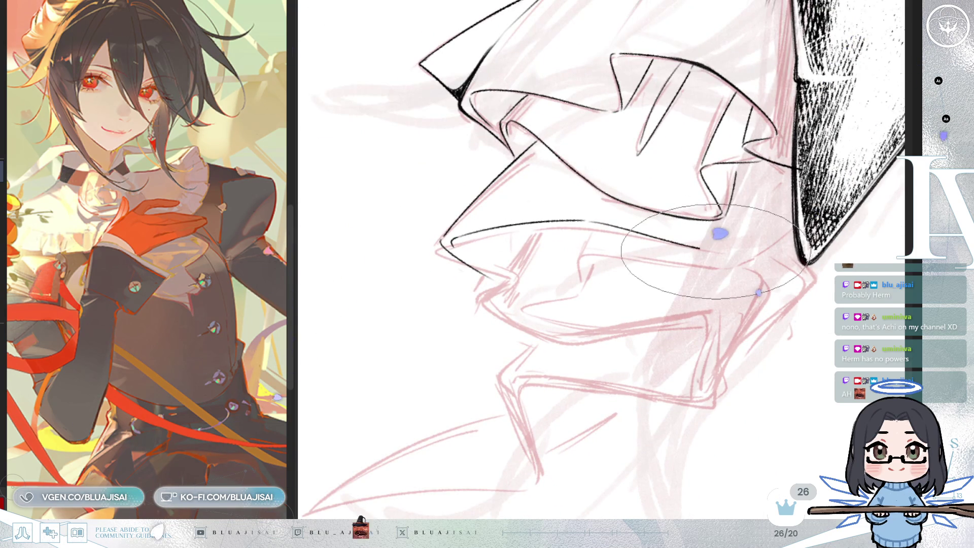
{"action": "left_click_drag", "start_coordinate": [700, 249], "coordinate": [725, 252]}
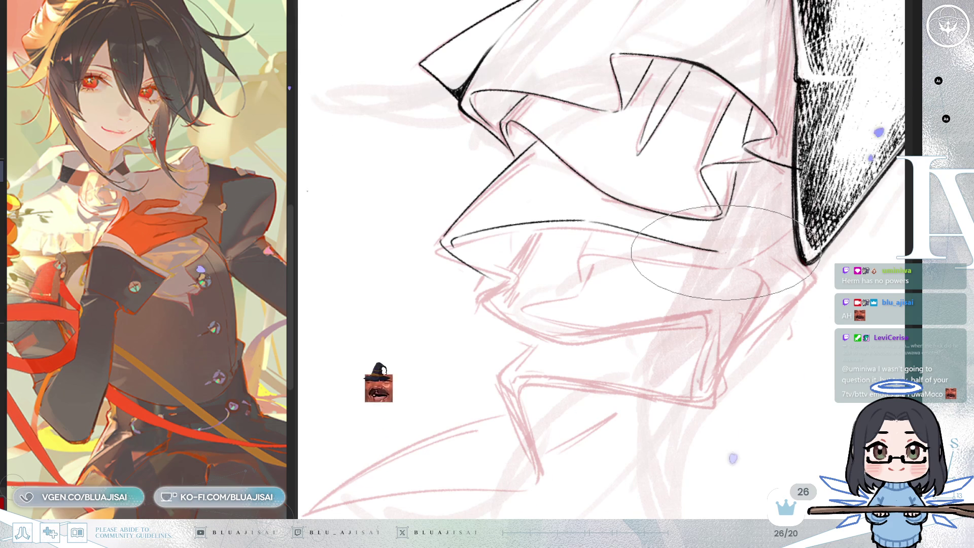
{"action": "left_click_drag", "start_coordinate": [718, 250], "coordinate": [738, 221]}
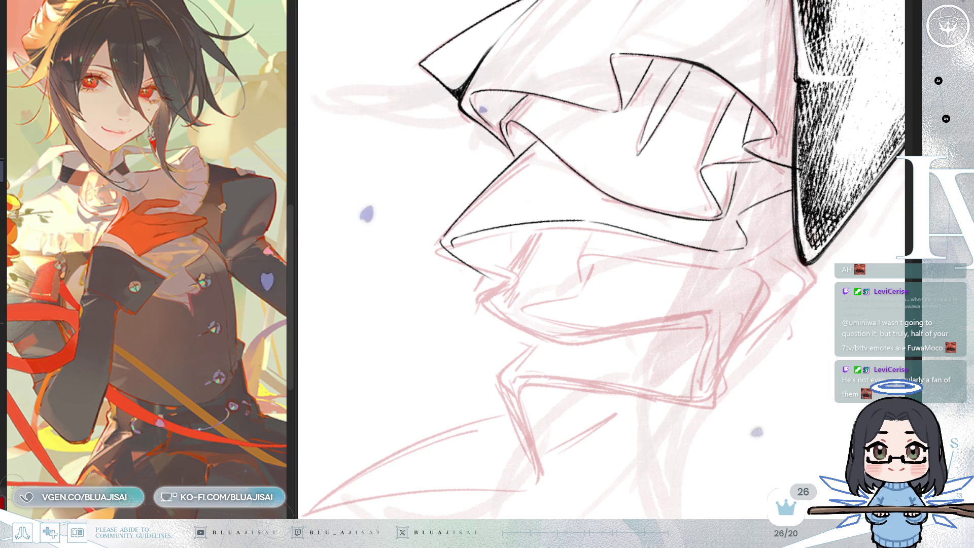
Step: Extend the lower ruffle's lip line and curve its right end downward
{"action": "mouse_move", "coordinate": [639, 310]}
{"action": "left_mouse_down"}
{"action": "mouse_move", "coordinate": [584, 304]}
{"action": "mouse_move", "coordinate": [648, 312]}
{"action": "left_mouse_up"}
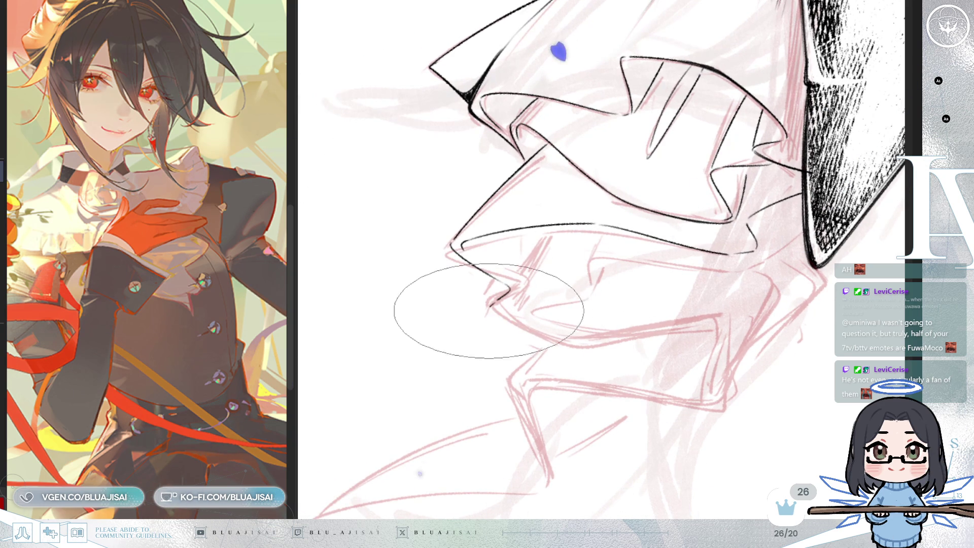
{"action": "left_click_drag", "start_coordinate": [671, 361], "coordinate": [655, 346]}
{"action": "left_click_drag", "start_coordinate": [510, 320], "coordinate": [690, 297]}
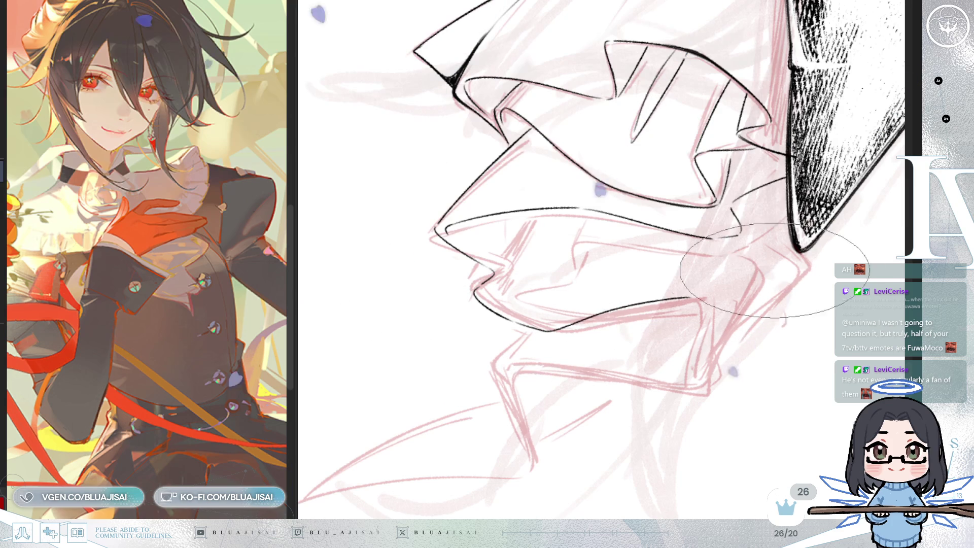
{"action": "key", "text": "End"}
{"action": "left_click_drag", "start_coordinate": [684, 319], "coordinate": [706, 334]}
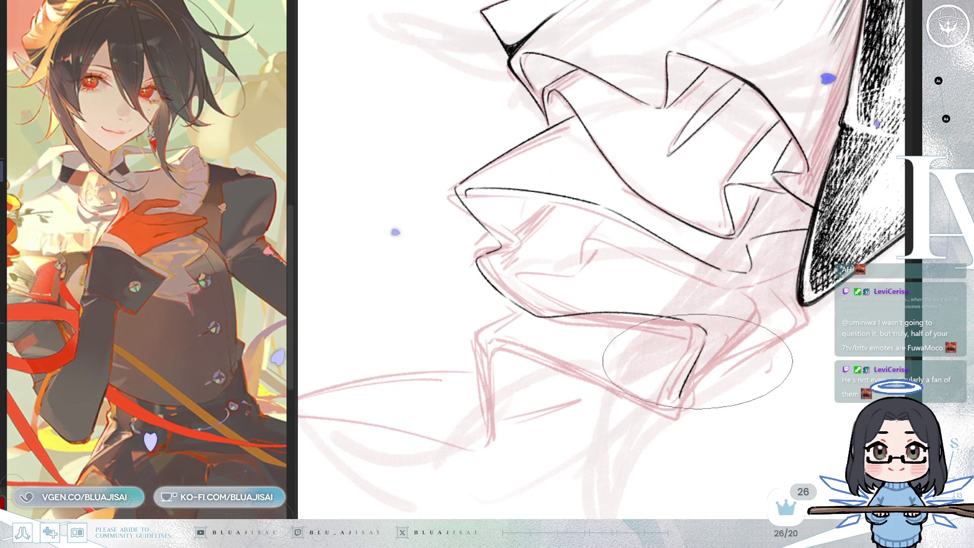
{"action": "key", "text": "Delete"}
Step: Connect the ruffle edge line to the dark point of the coat
{"action": "mouse_move", "coordinate": [699, 342]}
{"action": "left_mouse_down"}
{"action": "mouse_move", "coordinate": [615, 246]}
{"action": "mouse_move", "coordinate": [630, 297]}
{"action": "left_mouse_up"}
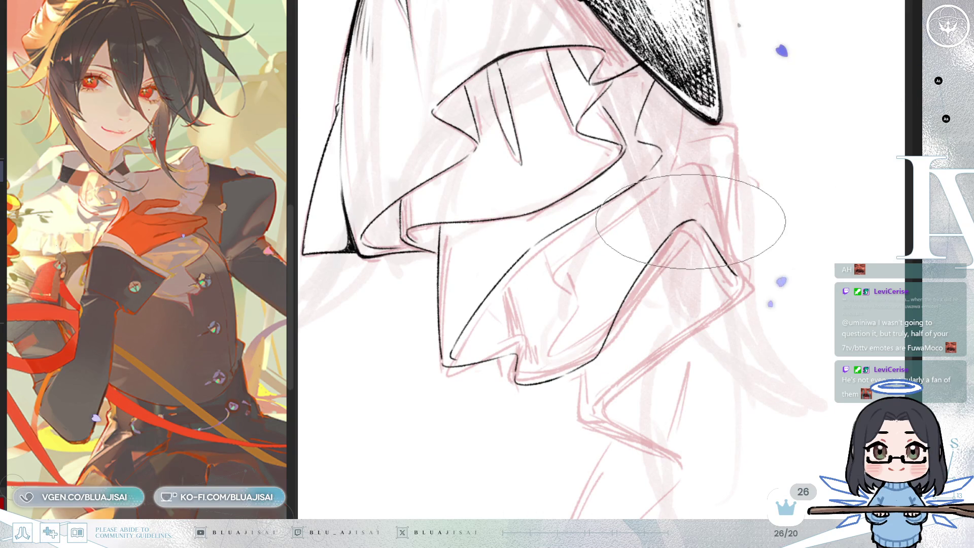
{"action": "key", "text": "End"}
{"action": "key", "text": "End"}
{"action": "key", "text": "End"}
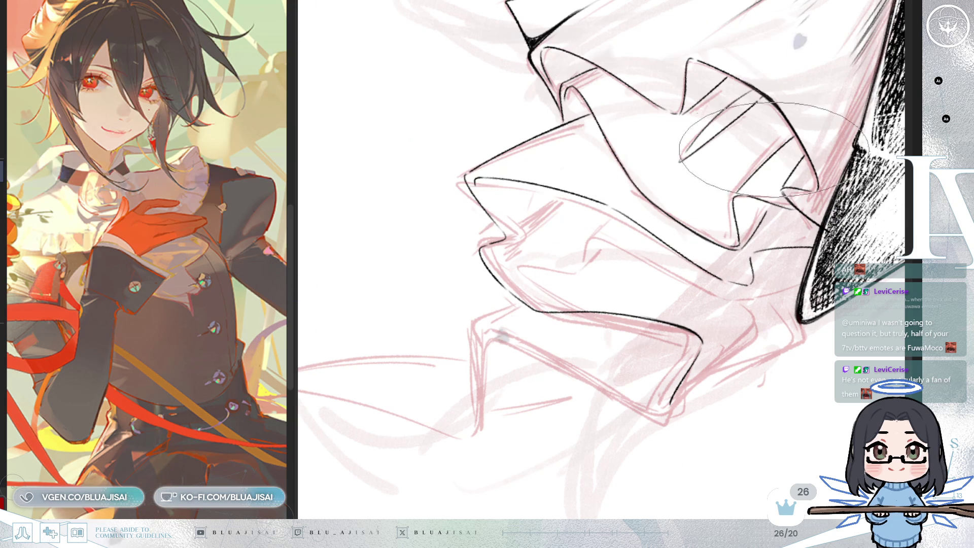
{"action": "scroll", "coordinate": [776, 315], "scroll_direction": "down", "scroll_amount": 2}
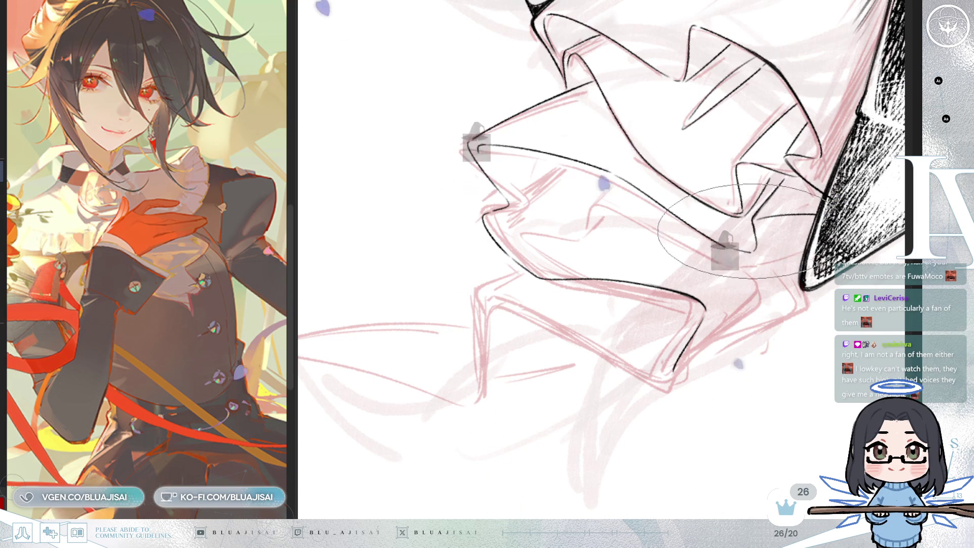
{"action": "key", "text": "minus"}
{"action": "key", "text": "minus"}
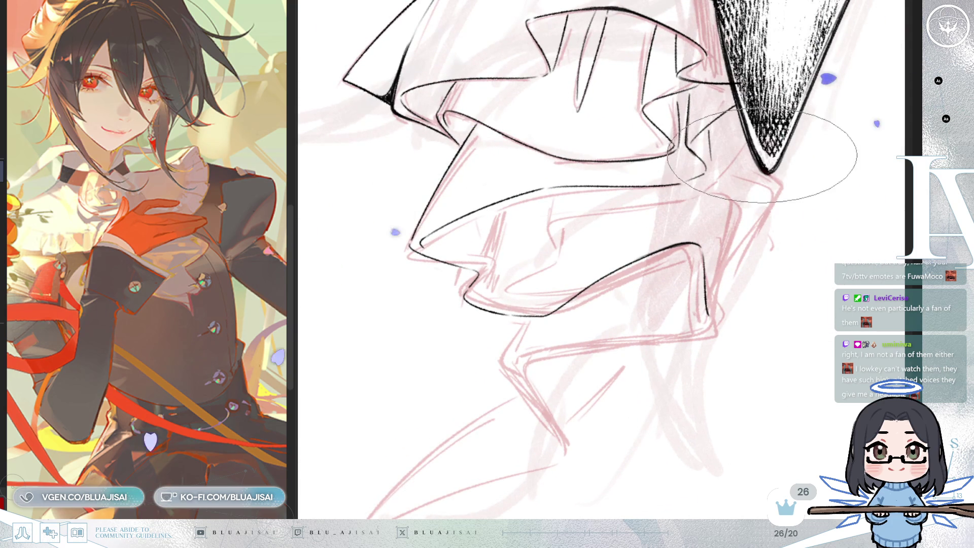
{"action": "left_click_drag", "start_coordinate": [703, 181], "coordinate": [754, 162]}
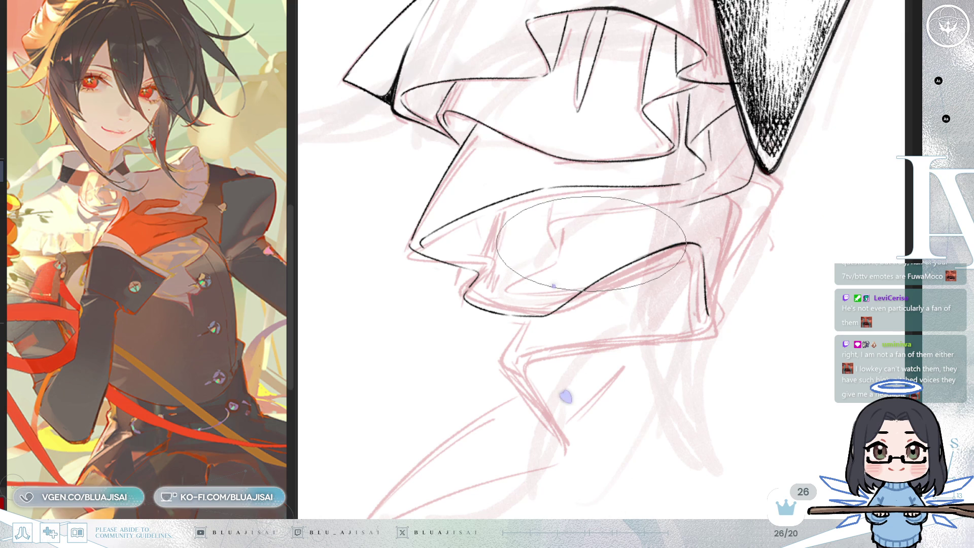
{"action": "key", "text": "End"}
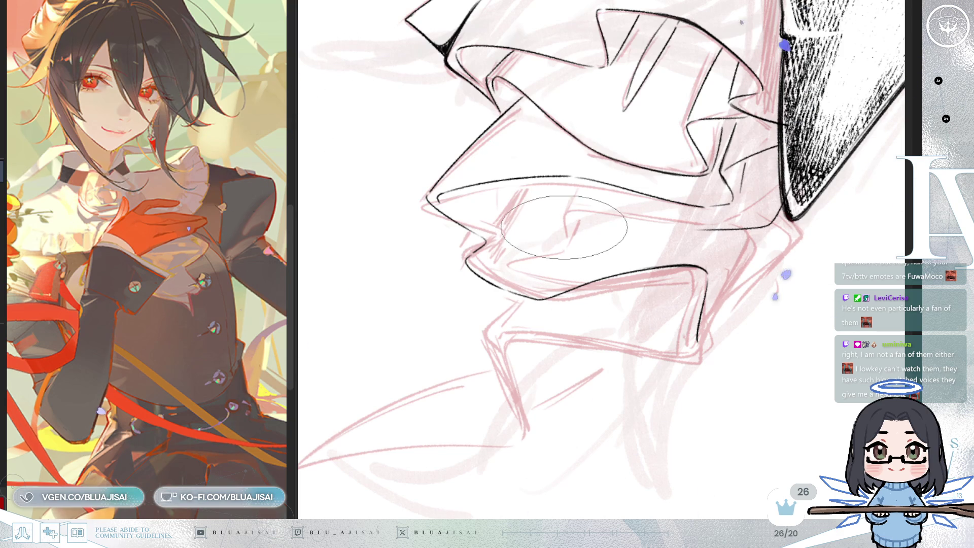
Step: Draw four short fold lines inside the lower ruffle, including its fold's lower edge
{"action": "left_click_drag", "start_coordinate": [563, 233], "coordinate": [590, 213]}
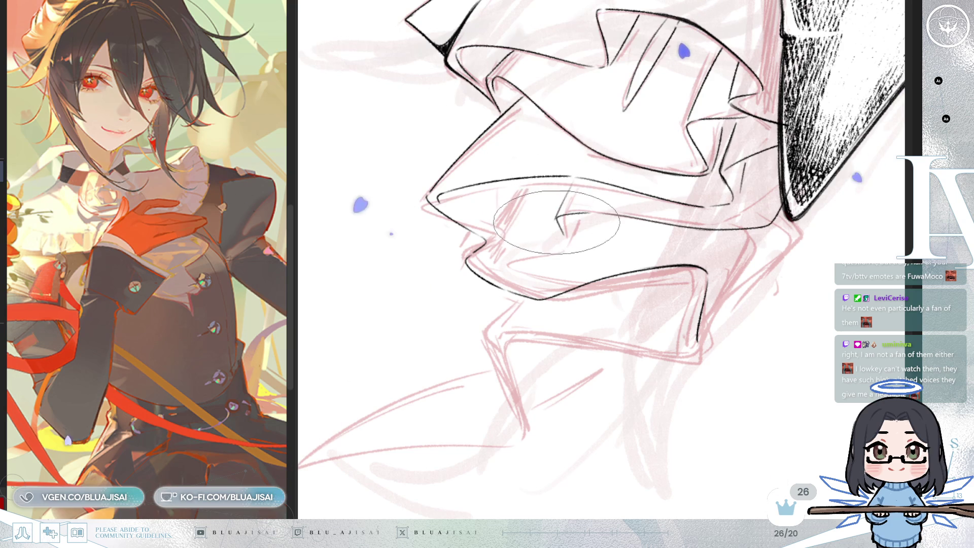
{"action": "left_click_drag", "start_coordinate": [573, 178], "coordinate": [556, 215]}
{"action": "mouse_move", "coordinate": [568, 249]}
{"action": "left_mouse_down"}
{"action": "mouse_move", "coordinate": [520, 264]}
{"action": "mouse_move", "coordinate": [539, 284]}
{"action": "left_mouse_up"}
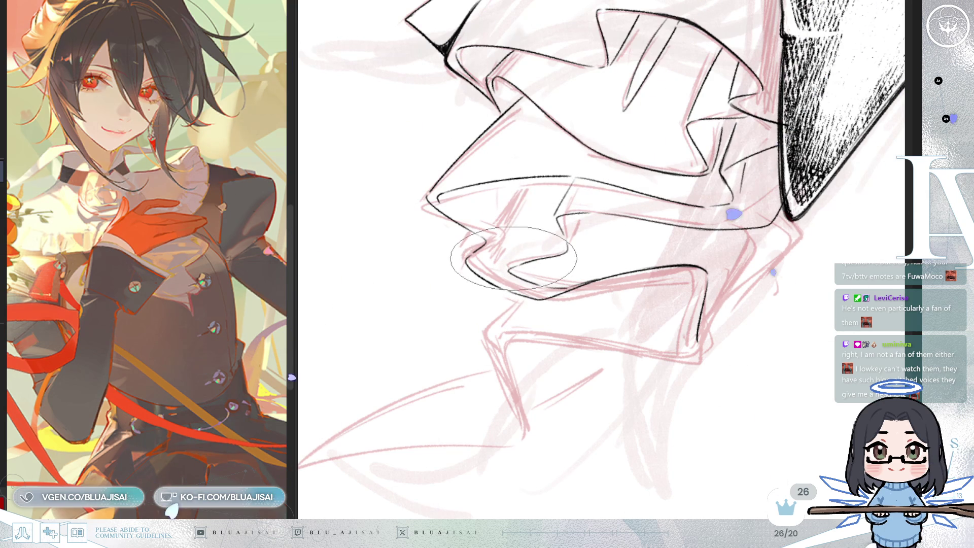
{"action": "left_click_drag", "start_coordinate": [529, 180], "coordinate": [508, 215]}
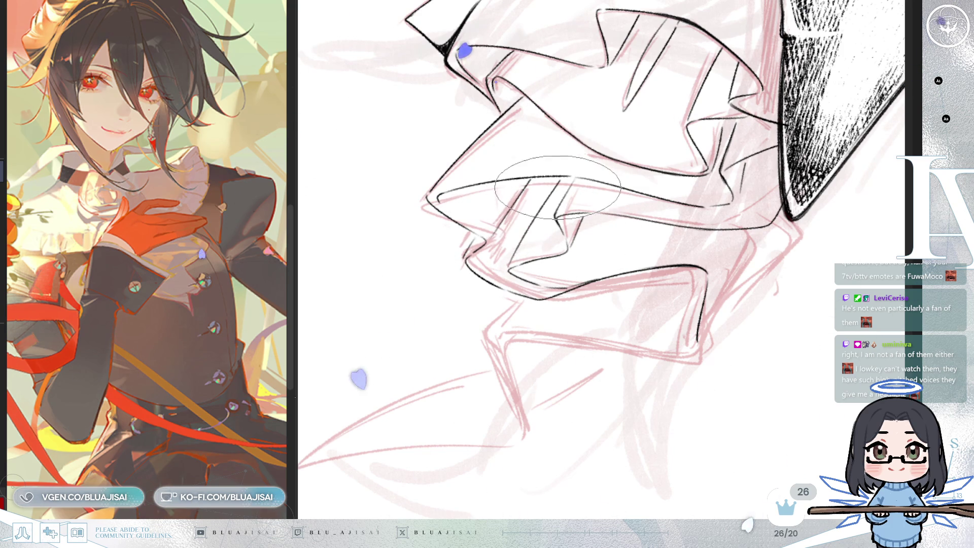
{"action": "scroll", "coordinate": [672, 176], "scroll_direction": "down", "scroll_amount": 1}
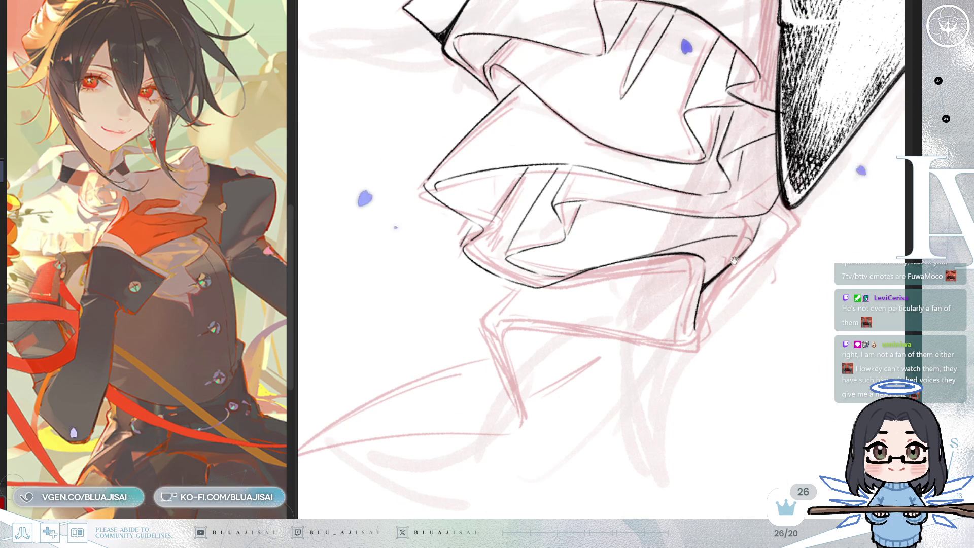
{"action": "left_click_drag", "start_coordinate": [734, 256], "coordinate": [727, 268]}
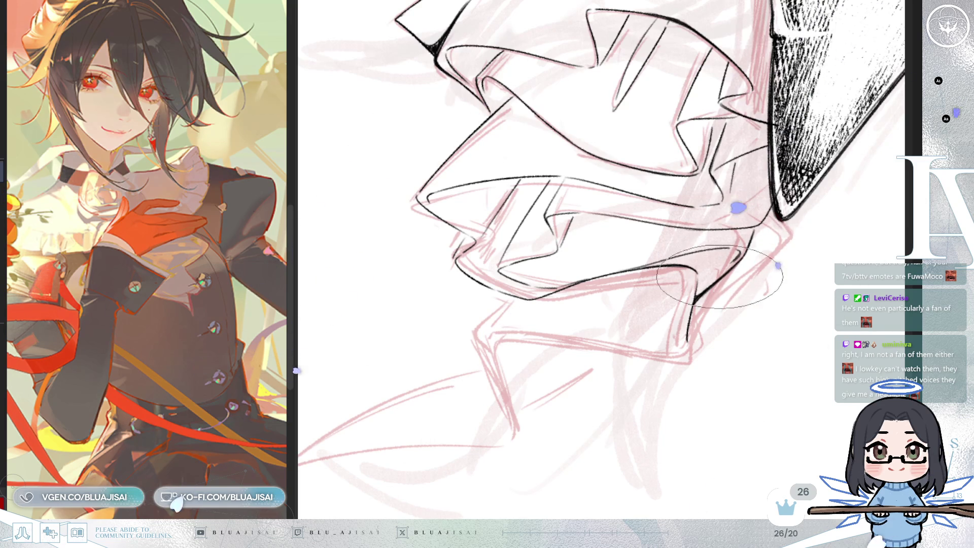
{"action": "mouse_move", "coordinate": [660, 346]}
{"action": "left_mouse_down"}
{"action": "mouse_move", "coordinate": [706, 279]}
{"action": "mouse_move", "coordinate": [424, 283]}
{"action": "mouse_move", "coordinate": [445, 298]}
{"action": "left_mouse_up"}
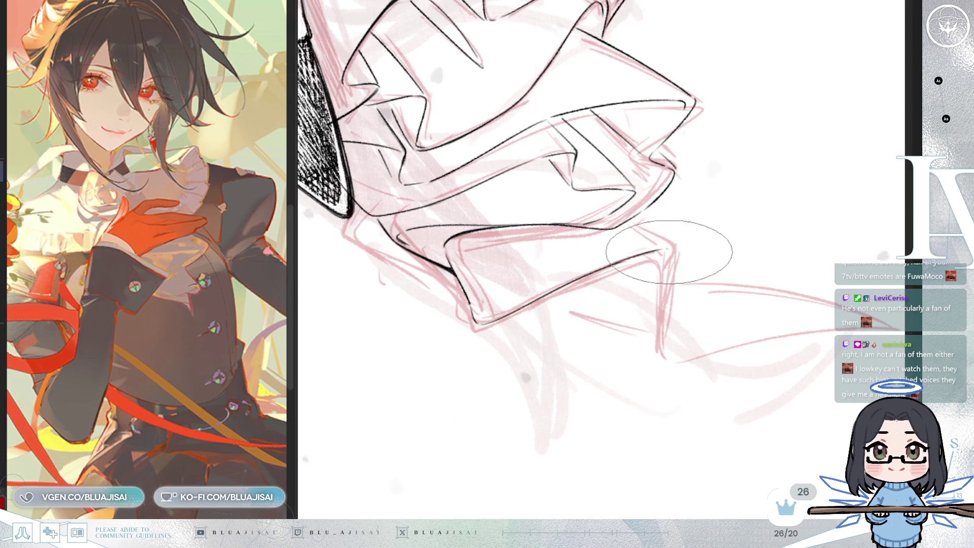
Step: Draw a line down the trailing strand, then extend both contours to meet at its point
{"action": "left_click_drag", "start_coordinate": [670, 249], "coordinate": [648, 349]}
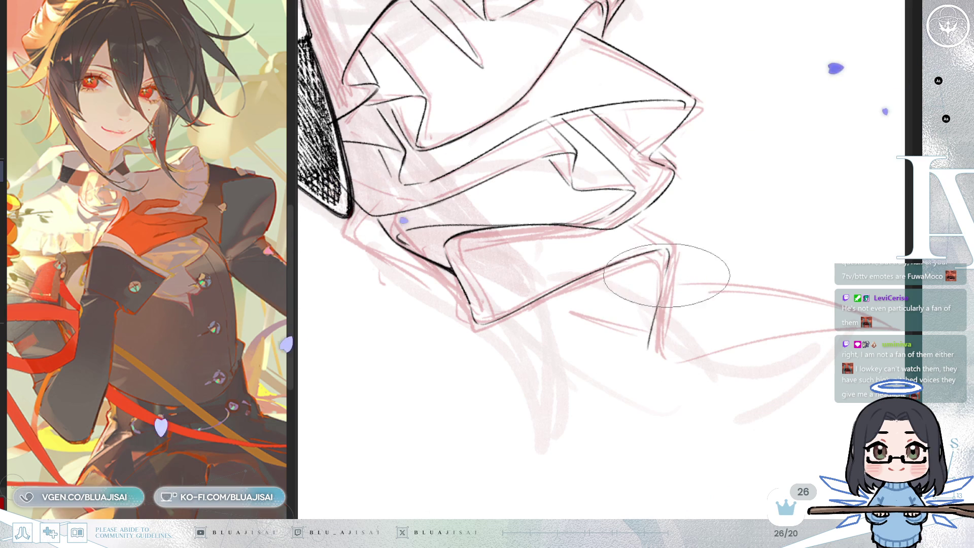
{"action": "mouse_move", "coordinate": [663, 364]}
{"action": "left_mouse_down"}
{"action": "mouse_move", "coordinate": [637, 337]}
{"action": "mouse_move", "coordinate": [544, 321]}
{"action": "mouse_move", "coordinate": [750, 222]}
{"action": "left_mouse_up"}
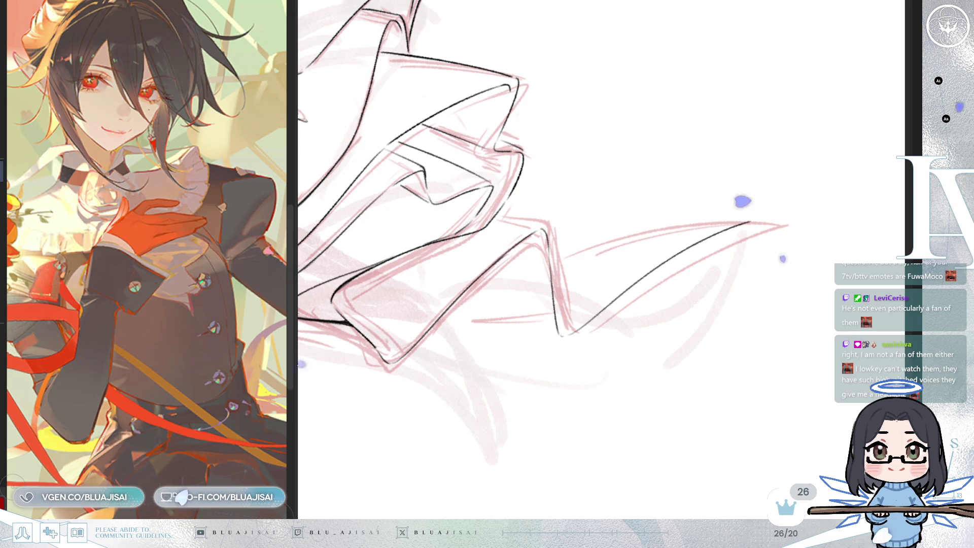
{"action": "key", "text": "End"}
{"action": "key", "text": "End"}
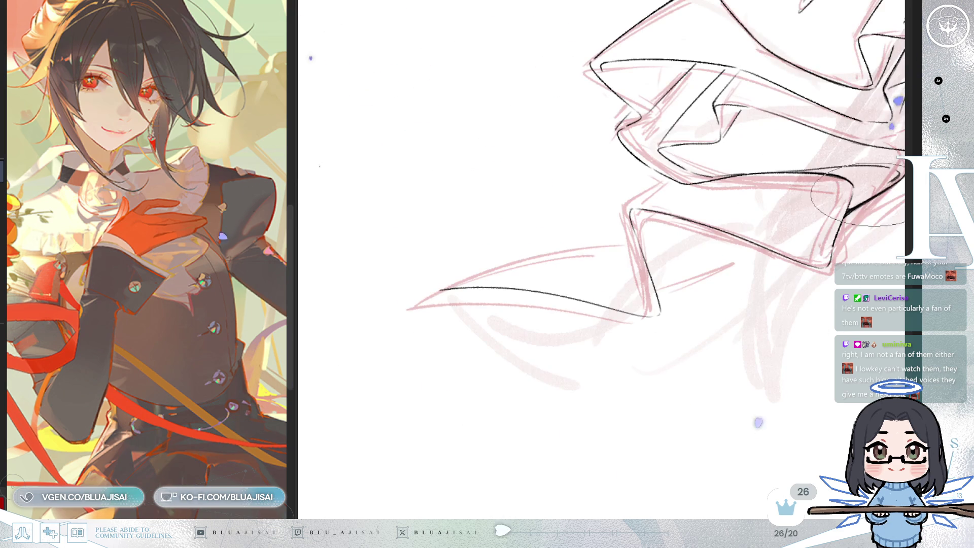
{"action": "mouse_move", "coordinate": [767, 245]}
{"action": "left_mouse_down"}
{"action": "mouse_move", "coordinate": [721, 274]}
{"action": "mouse_move", "coordinate": [675, 272]}
{"action": "left_mouse_up"}
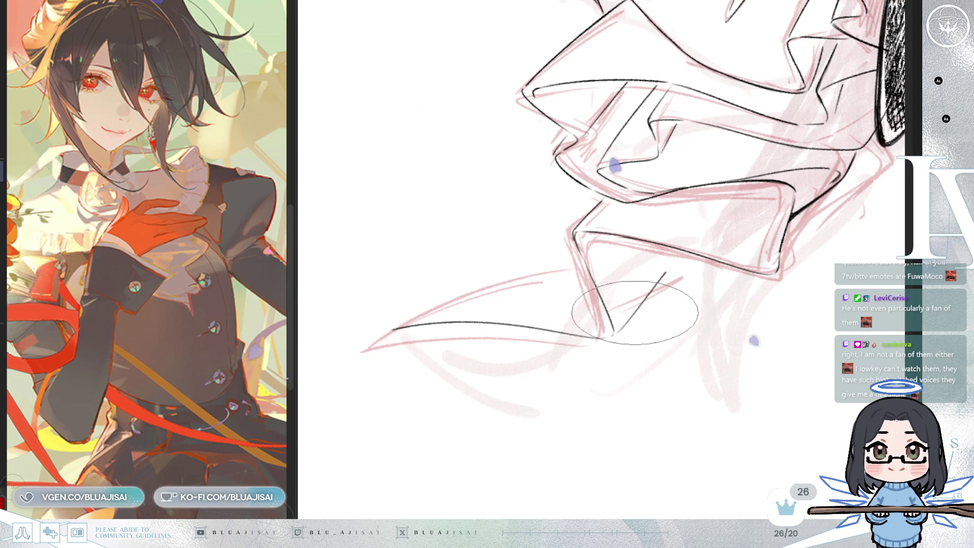
{"action": "mouse_move", "coordinate": [662, 309]}
{"action": "left_mouse_down"}
{"action": "mouse_move", "coordinate": [554, 393]}
{"action": "mouse_move", "coordinate": [720, 477]}
{"action": "mouse_move", "coordinate": [628, 269]}
{"action": "mouse_move", "coordinate": [588, 282]}
{"action": "left_mouse_up"}
{"action": "key", "text": "Delete"}
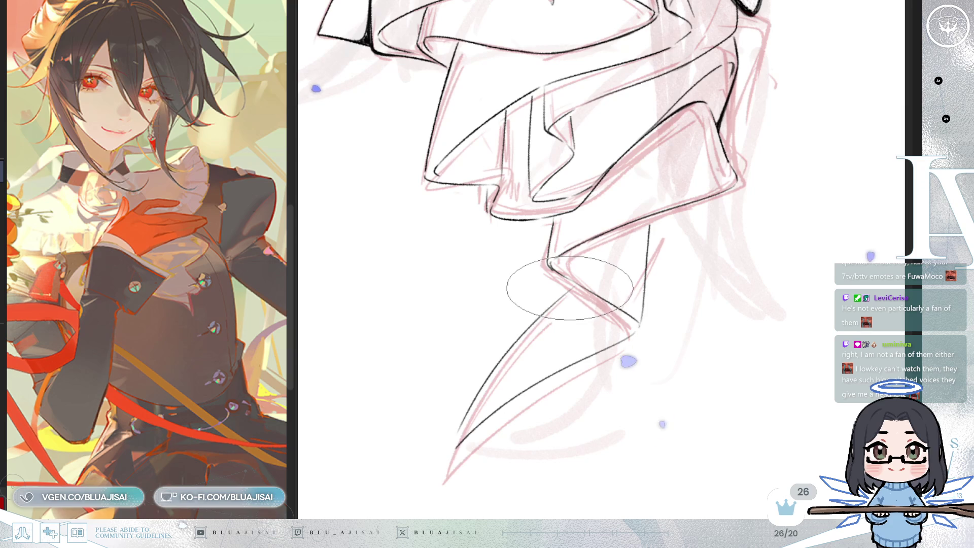
{"action": "left_click_drag", "start_coordinate": [567, 290], "coordinate": [471, 415]}
{"action": "left_click_drag", "start_coordinate": [504, 287], "coordinate": [452, 447]}
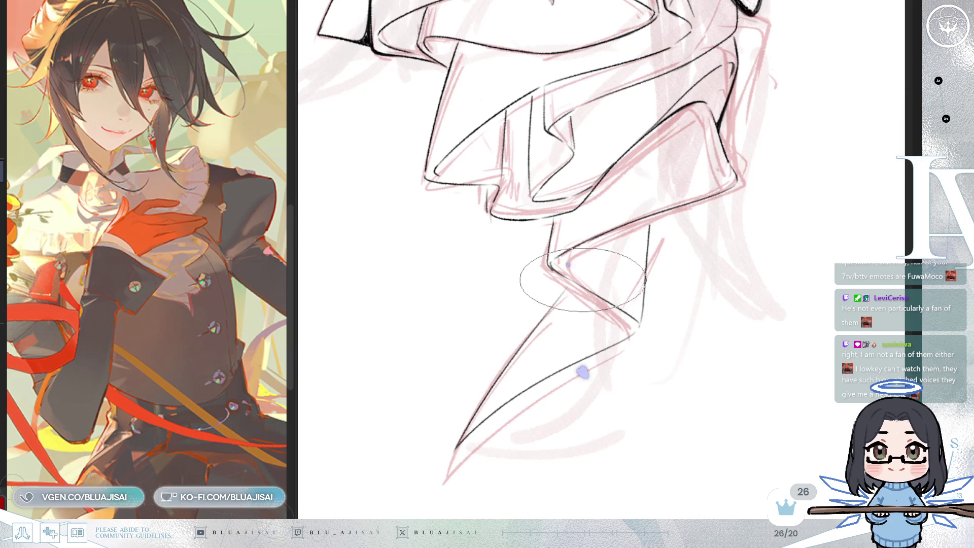
{"action": "scroll", "coordinate": [566, 288], "scroll_direction": "down", "scroll_amount": 5}
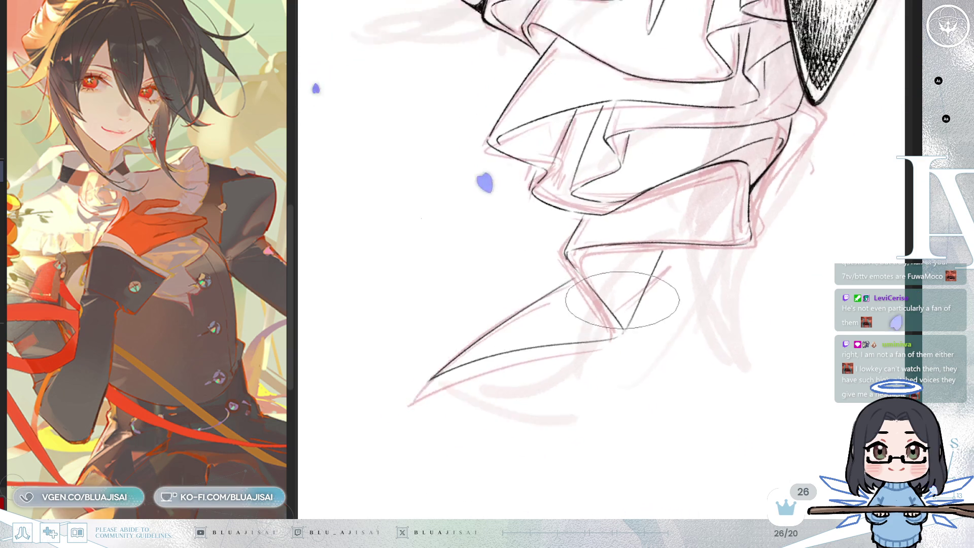
Step: Draw one curved strand sweeping down-left beneath the lower ruffle
{"action": "scroll", "coordinate": [650, 343], "scroll_direction": "up", "scroll_amount": 5}
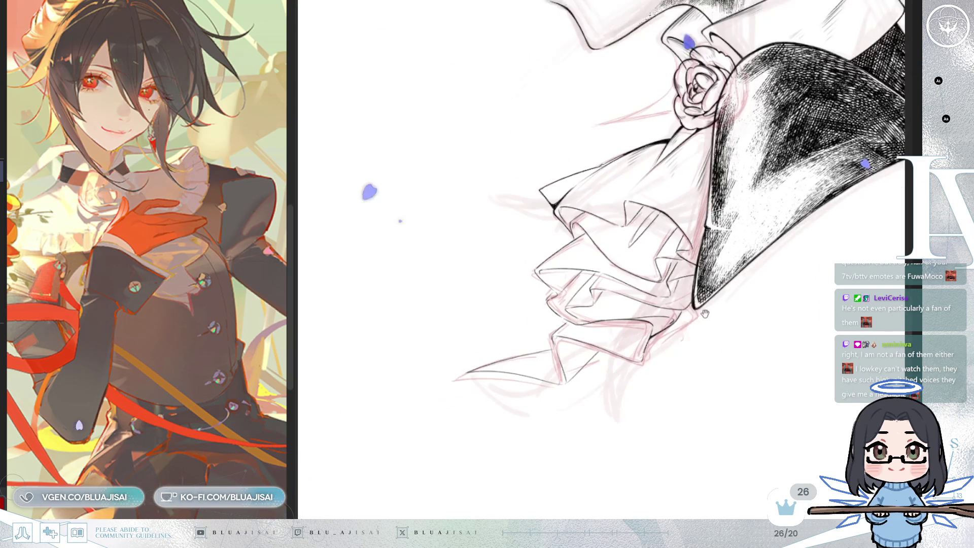
{"action": "scroll", "coordinate": [651, 343], "scroll_direction": "up", "scroll_amount": 4}
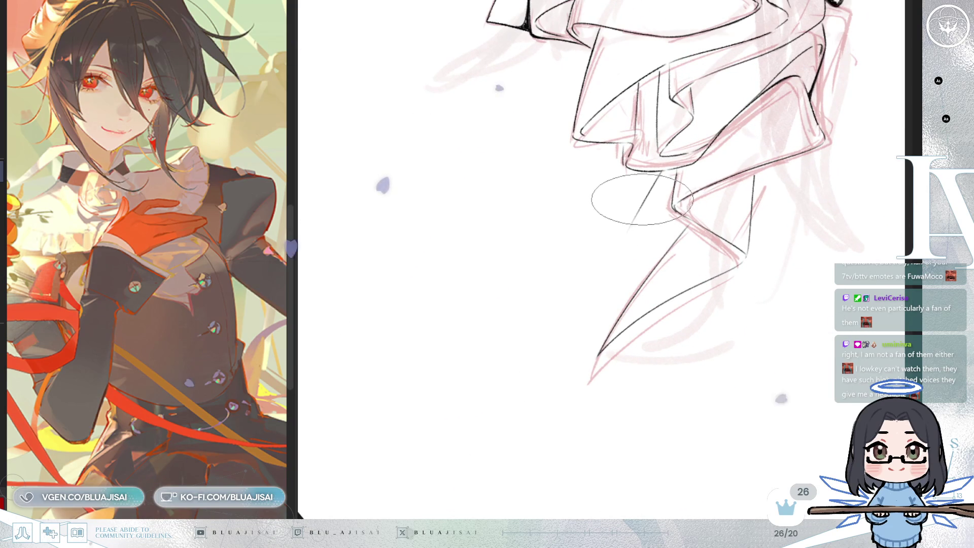
{"action": "mouse_move", "coordinate": [659, 174]}
{"action": "left_mouse_down"}
{"action": "mouse_move", "coordinate": [549, 269]}
{"action": "mouse_move", "coordinate": [647, 243]}
{"action": "left_mouse_up"}
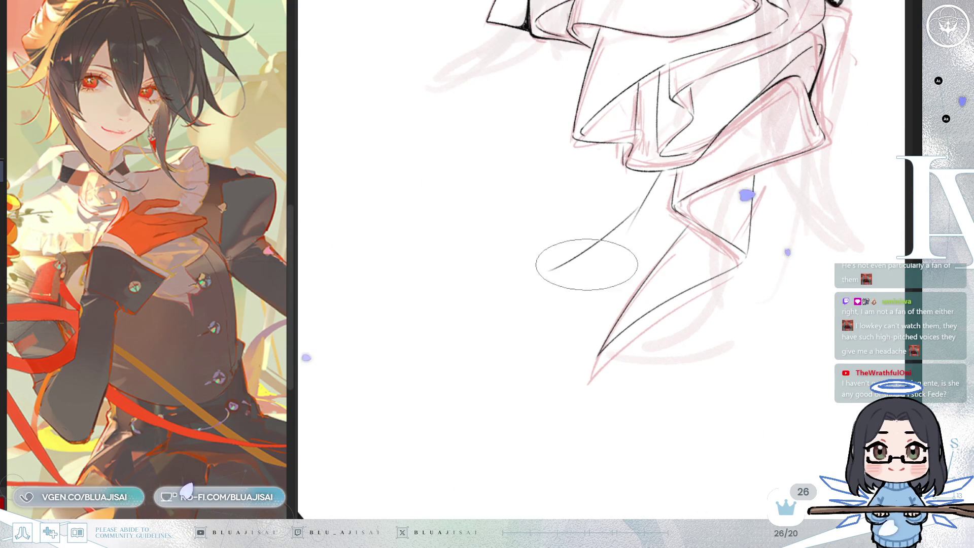
{"action": "scroll", "coordinate": [710, 213], "scroll_direction": "up", "scroll_amount": 1}
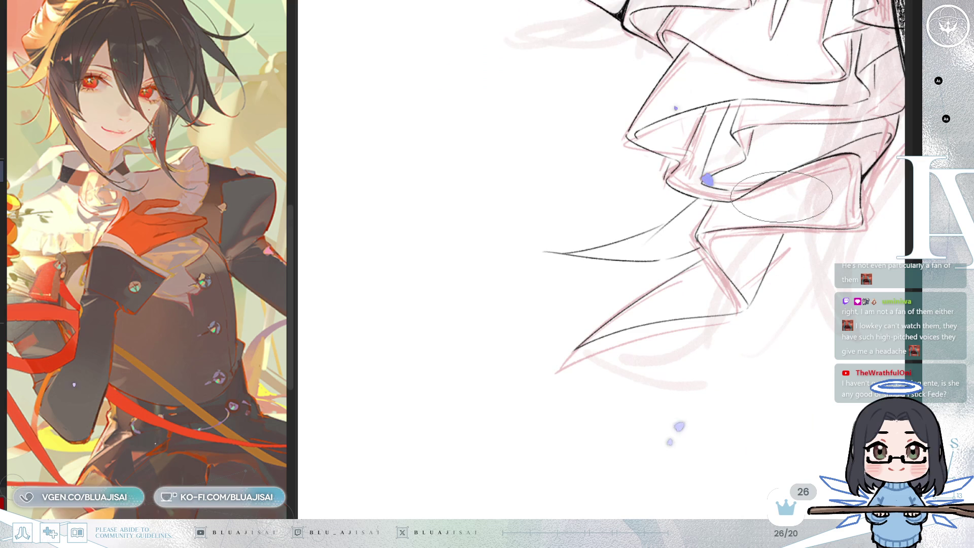
{"action": "left_click_drag", "start_coordinate": [782, 196], "coordinate": [685, 209]}
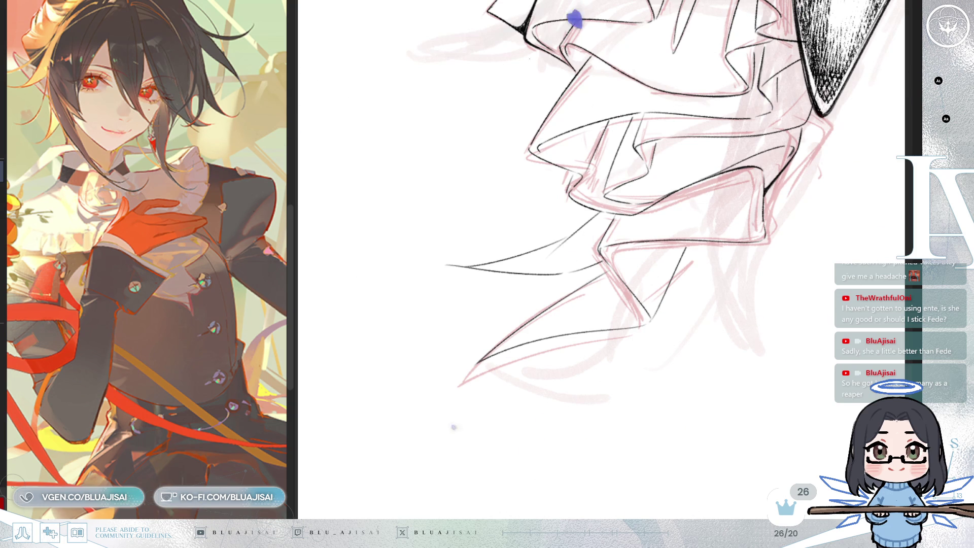
Step: Paint dense dark strokes along the upper ruffle's fold edge beside the coat
{"action": "scroll", "coordinate": [606, 260], "scroll_direction": "up", "scroll_amount": 3}
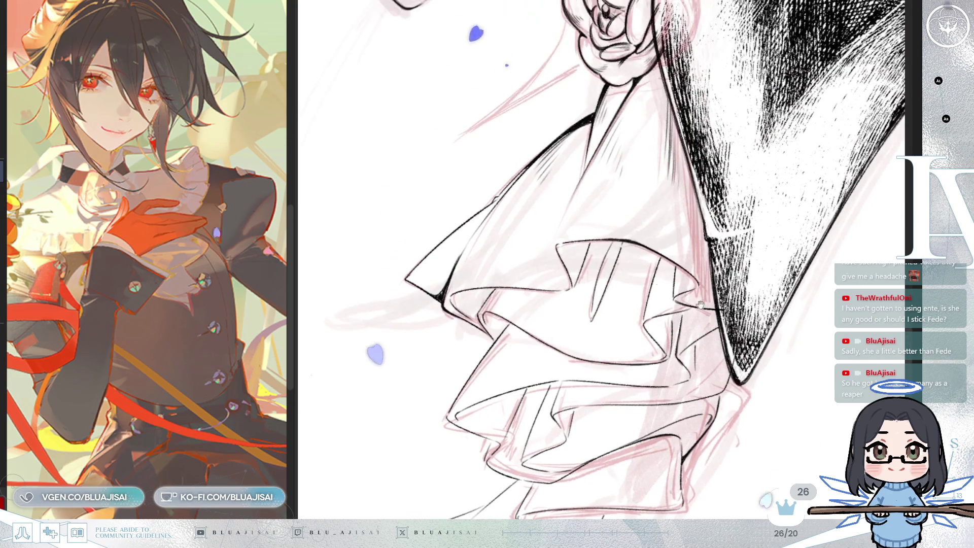
{"action": "scroll", "coordinate": [642, 151], "scroll_direction": "up", "scroll_amount": 2}
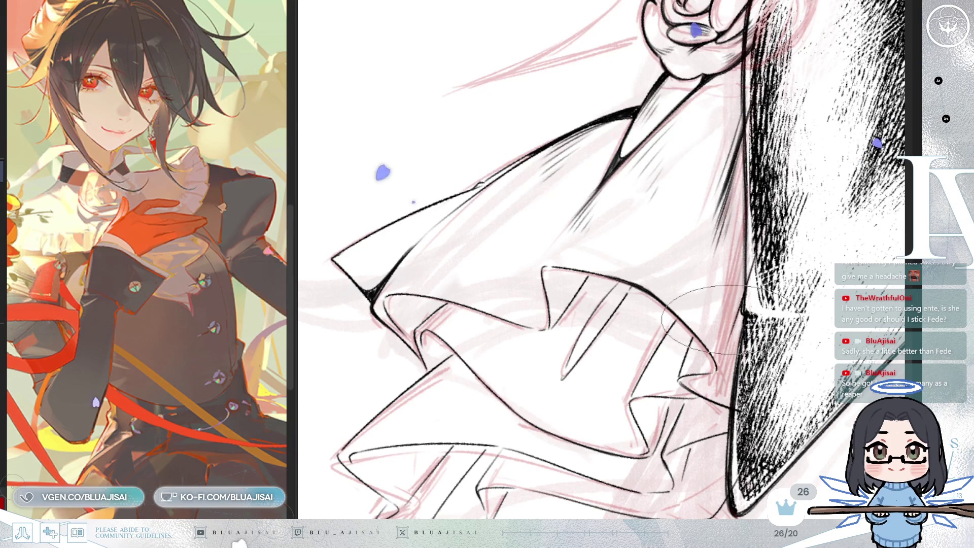
{"action": "scroll", "coordinate": [710, 304], "scroll_direction": "down", "scroll_amount": 2}
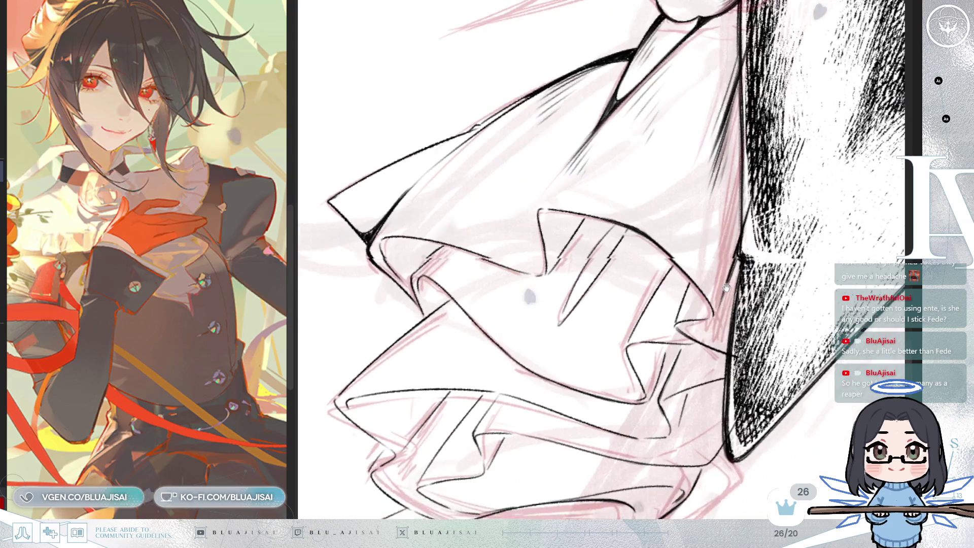
{"action": "mouse_move", "coordinate": [687, 284]}
{"action": "left_mouse_down"}
{"action": "mouse_move", "coordinate": [682, 317]}
{"action": "mouse_move", "coordinate": [700, 315]}
{"action": "mouse_move", "coordinate": [756, 247]}
{"action": "left_mouse_up"}
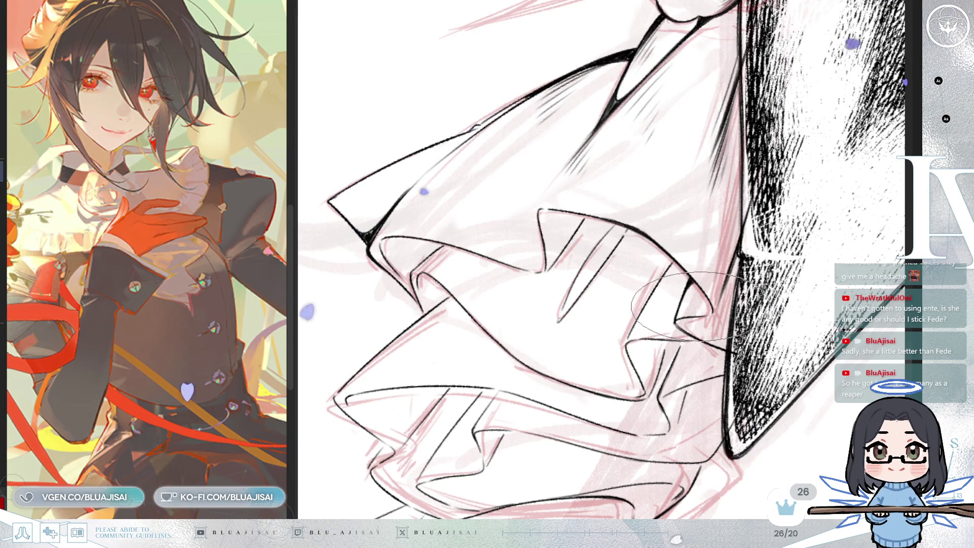
Step: Mirror, zoom and rotate the canvas, then pan onto the ruffles just below the hatched hat brim
{"action": "key", "text": "m"}
{"action": "scroll", "coordinate": [699, 301], "scroll_direction": "up", "scroll_amount": 2}
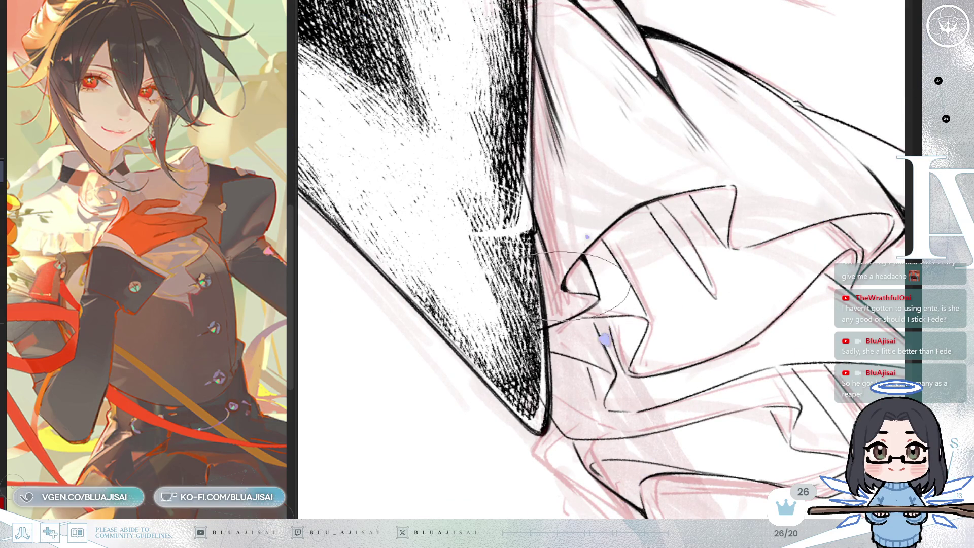
{"action": "left_click_drag", "start_coordinate": [588, 292], "coordinate": [593, 256]}
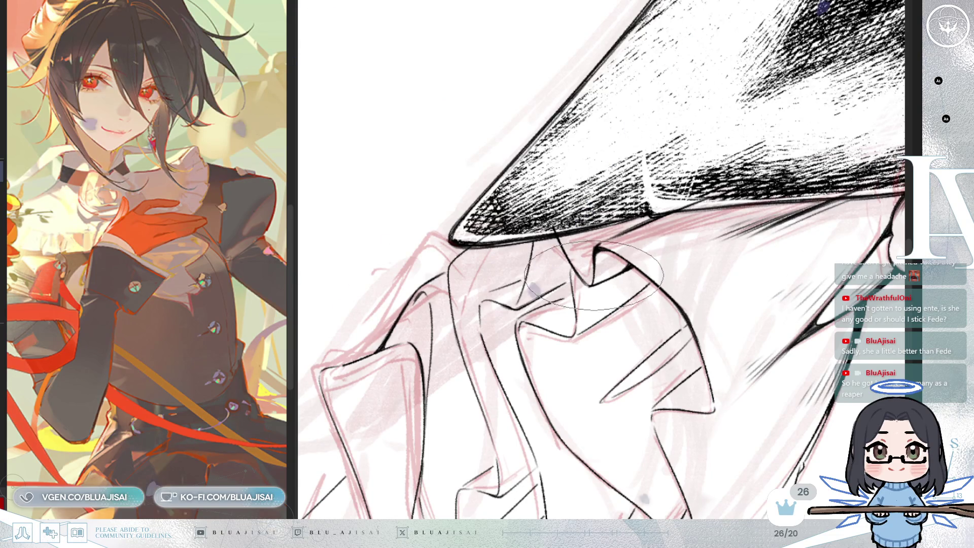
{"action": "key", "text": "h"}
{"action": "left_click_drag", "start_coordinate": [738, 274], "coordinate": [682, 269]}
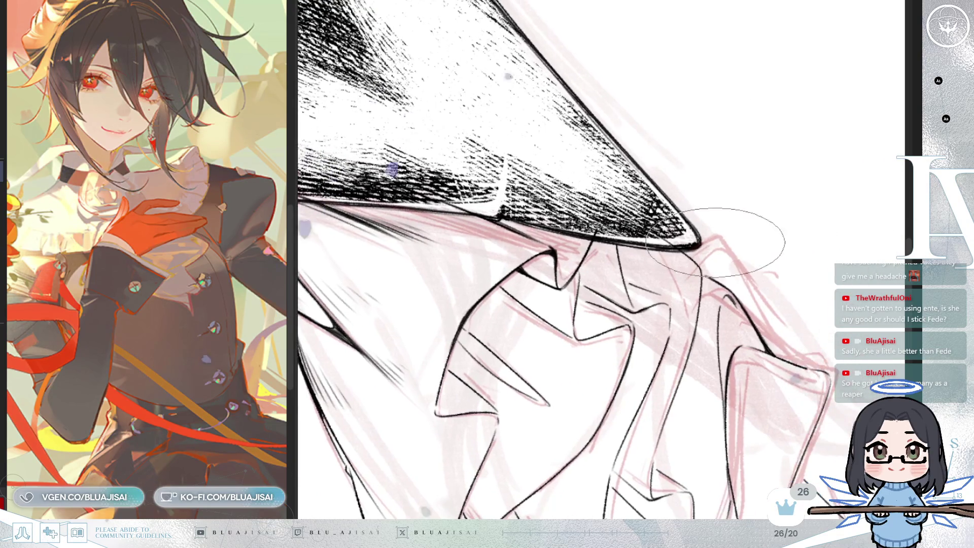
{"action": "left_click_drag", "start_coordinate": [786, 208], "coordinate": [788, 190]}
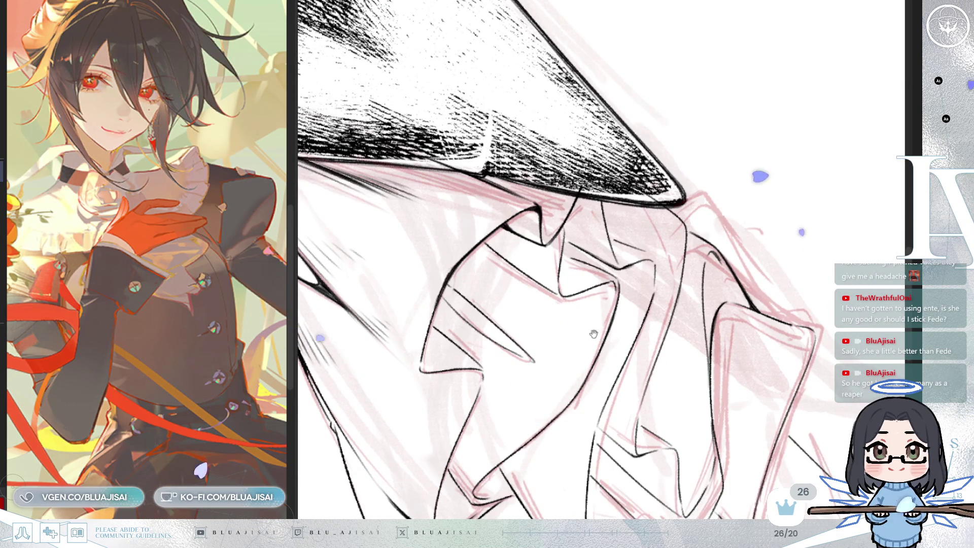
{"action": "left_click_drag", "start_coordinate": [575, 229], "coordinate": [600, 229]}
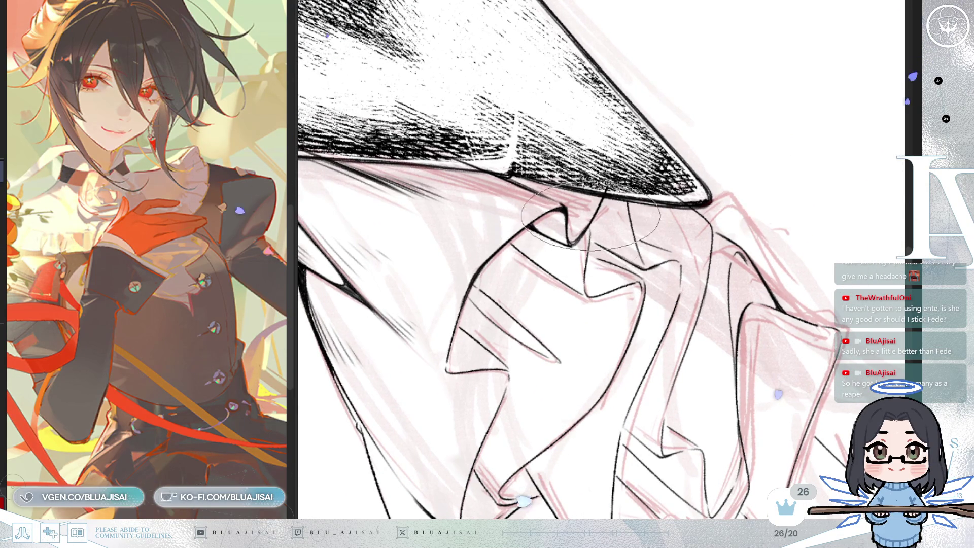
{"action": "left_click_drag", "start_coordinate": [609, 213], "coordinate": [556, 216]}
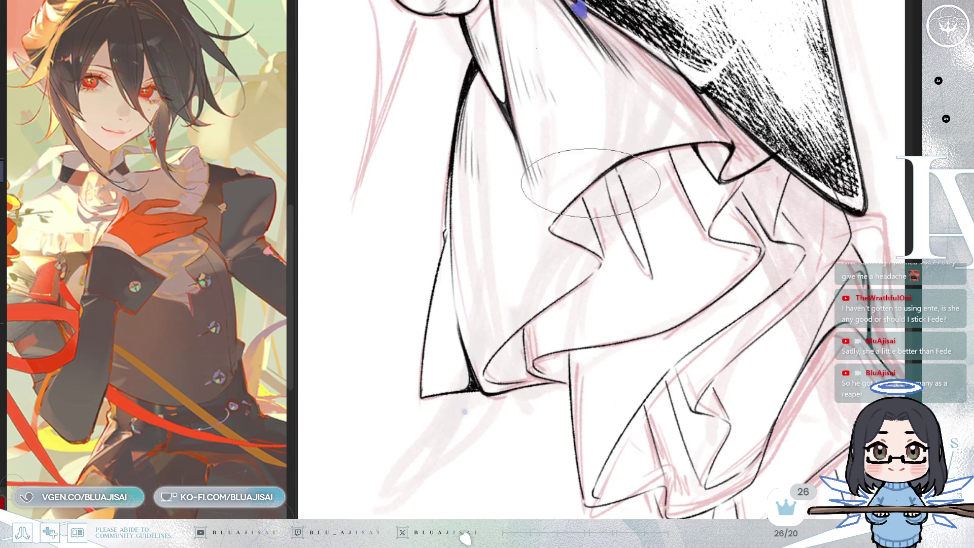
Step: Hatch shading into the top ruffle fold's lower-left corner, mirroring and rotating the view around it
{"action": "key", "text": "m"}
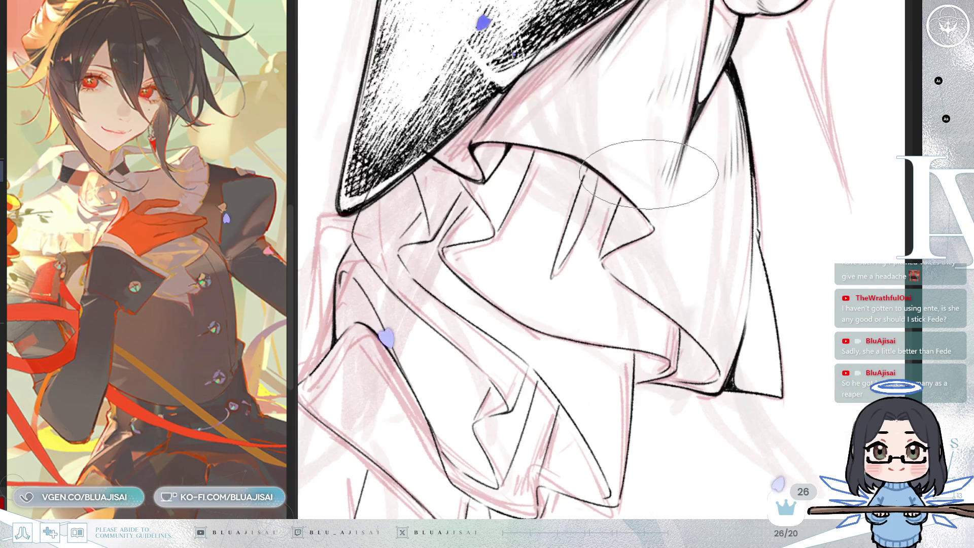
{"action": "mouse_move", "coordinate": [624, 193]}
{"action": "left_mouse_down"}
{"action": "mouse_move", "coordinate": [686, 197]}
{"action": "mouse_move", "coordinate": [652, 229]}
{"action": "left_mouse_up"}
{"action": "key", "text": "m"}
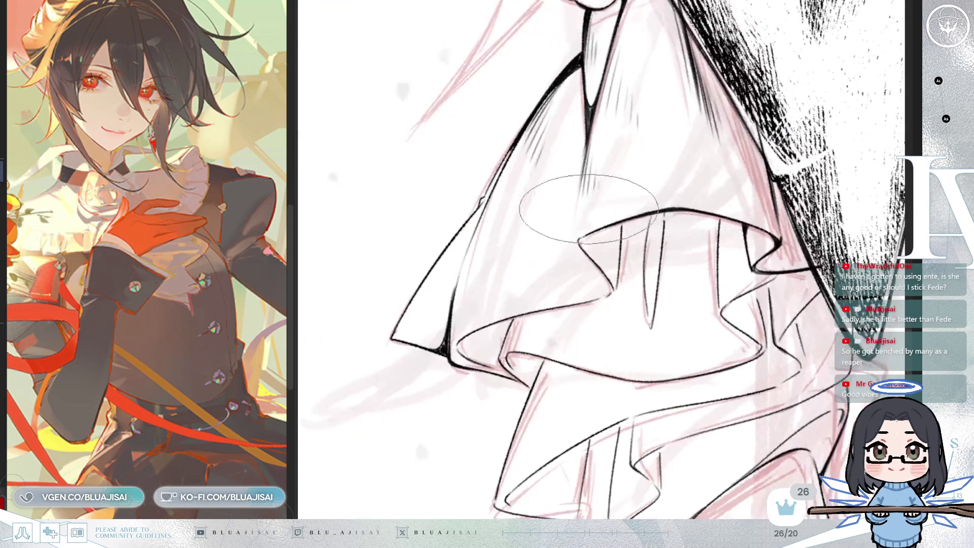
{"action": "left_click_drag", "start_coordinate": [576, 236], "coordinate": [624, 229]}
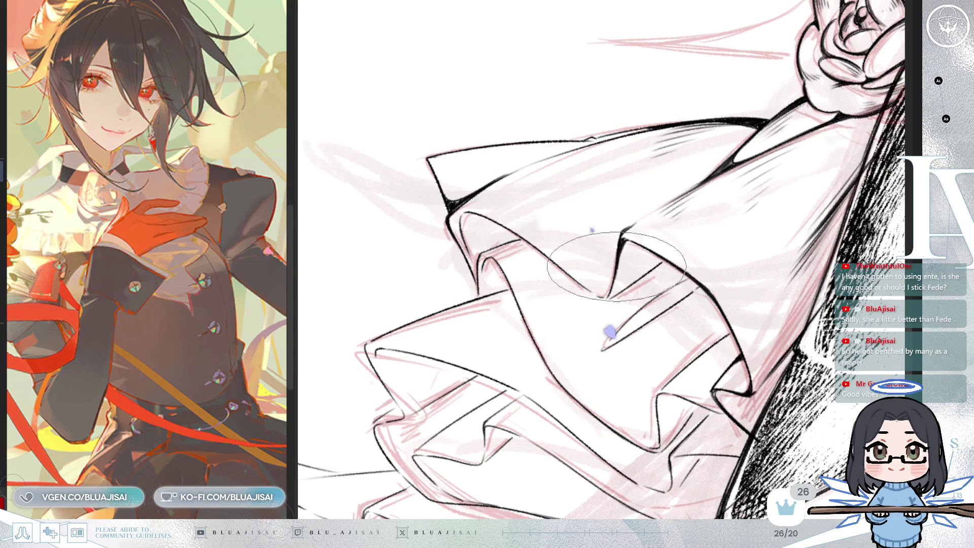
{"action": "left_click_drag", "start_coordinate": [618, 272], "coordinate": [575, 252]}
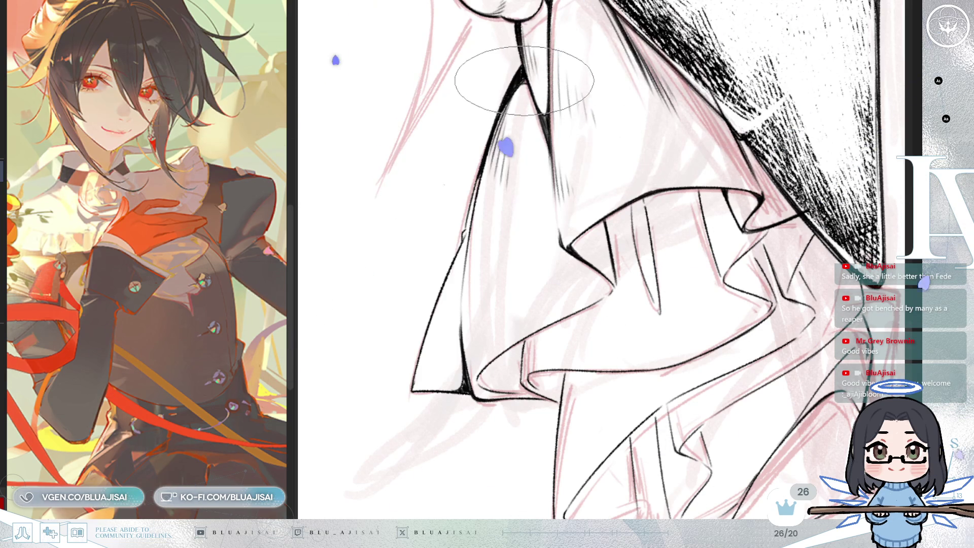
{"action": "mouse_move", "coordinate": [528, 83]}
{"action": "left_mouse_down"}
{"action": "mouse_move", "coordinate": [579, 156]}
{"action": "mouse_move", "coordinate": [504, 187]}
{"action": "left_mouse_up"}
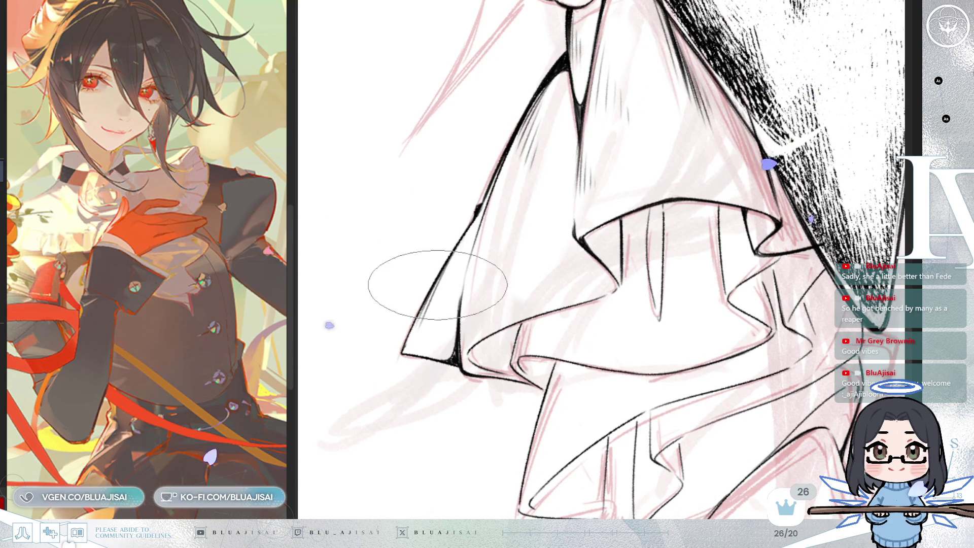
{"action": "left_click_drag", "start_coordinate": [407, 306], "coordinate": [408, 337]}
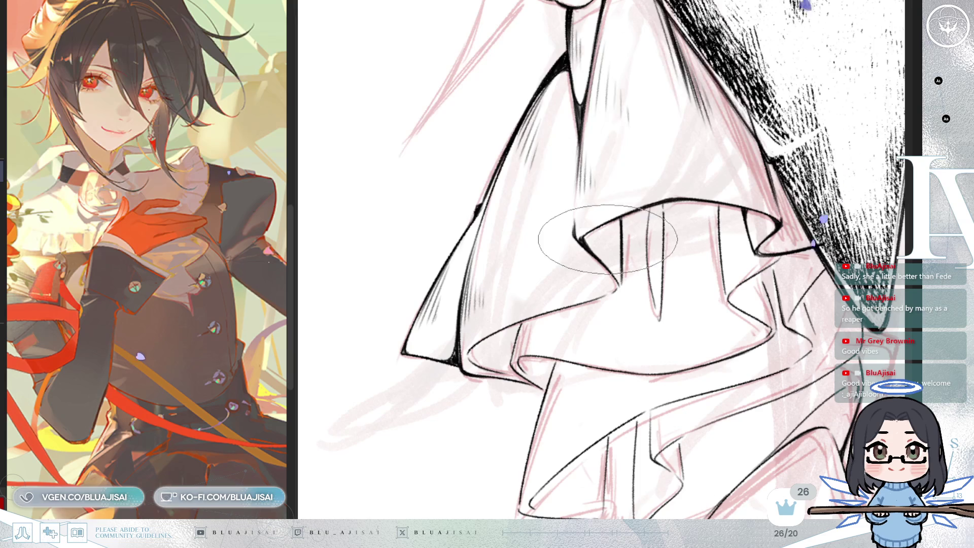
{"action": "mouse_move", "coordinate": [600, 229]}
{"action": "left_mouse_down"}
{"action": "mouse_move", "coordinate": [470, 210]}
{"action": "mouse_move", "coordinate": [441, 223]}
{"action": "left_mouse_up"}
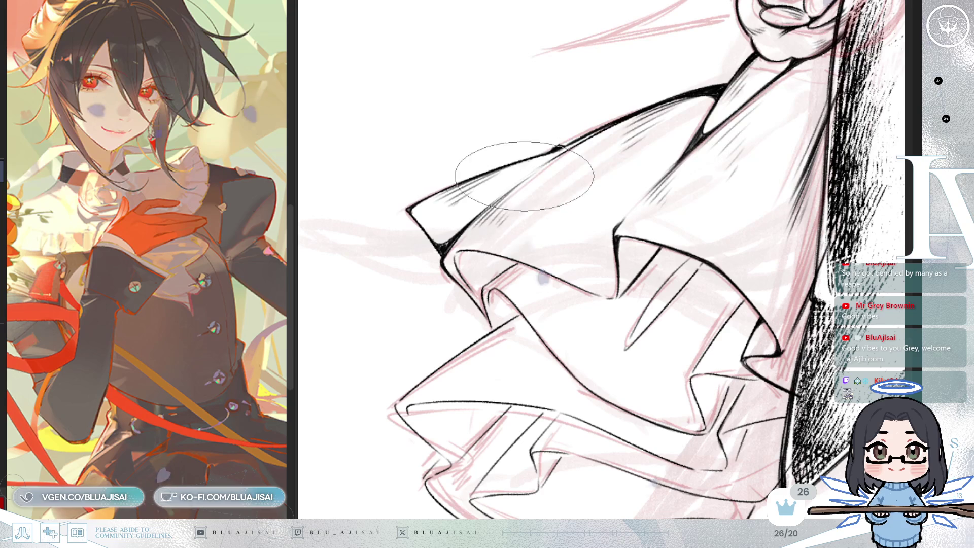
{"action": "scroll", "coordinate": [654, 187], "scroll_direction": "right", "scroll_amount": 2}
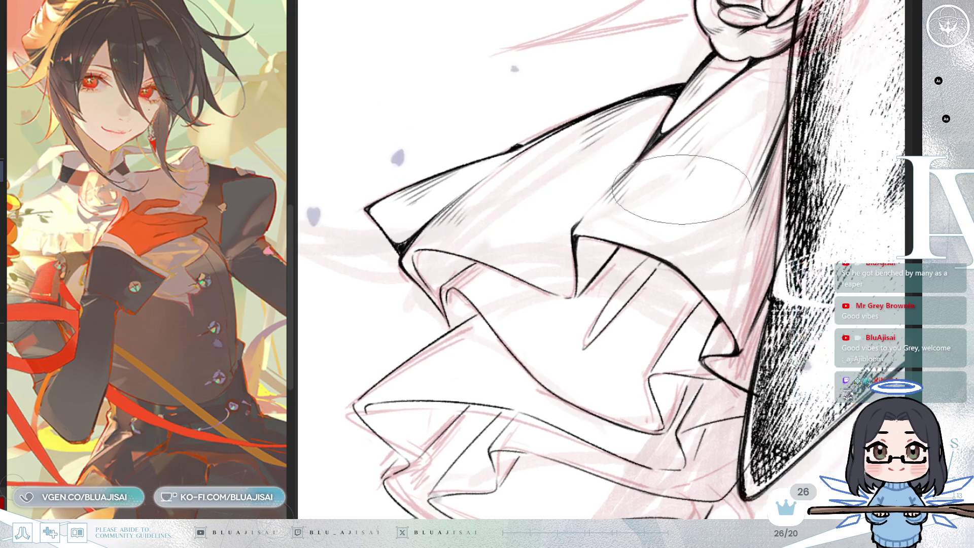
{"action": "key", "text": "Delete"}
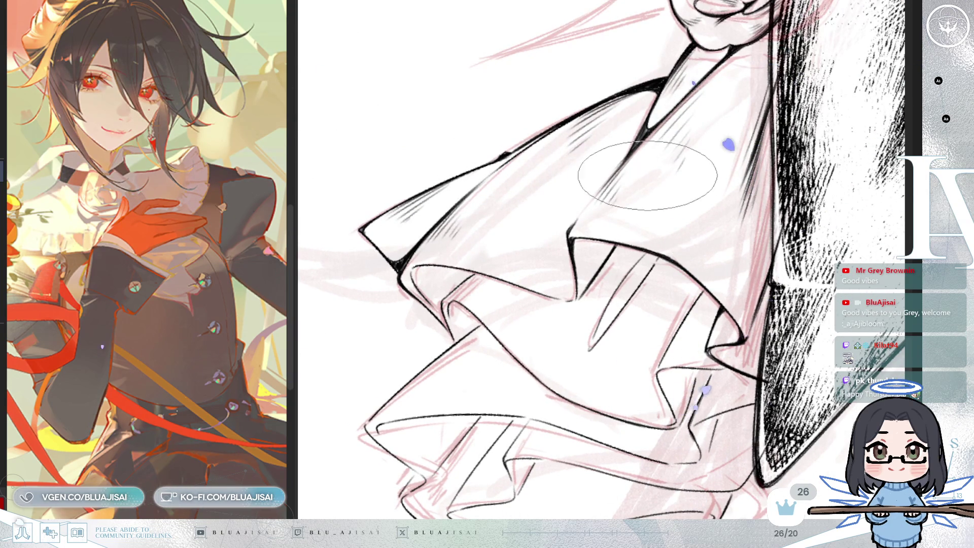
{"action": "key", "text": "m"}
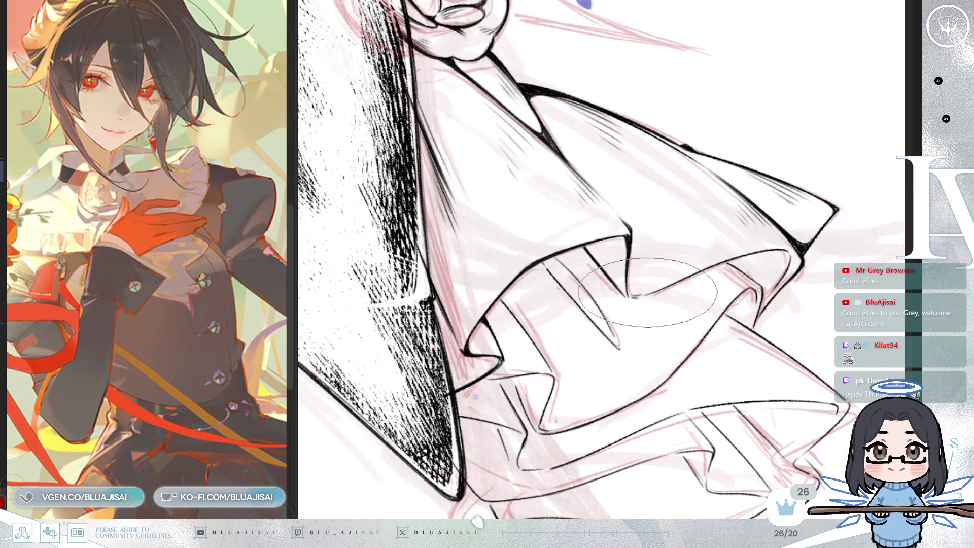
{"action": "key", "text": "minus"}
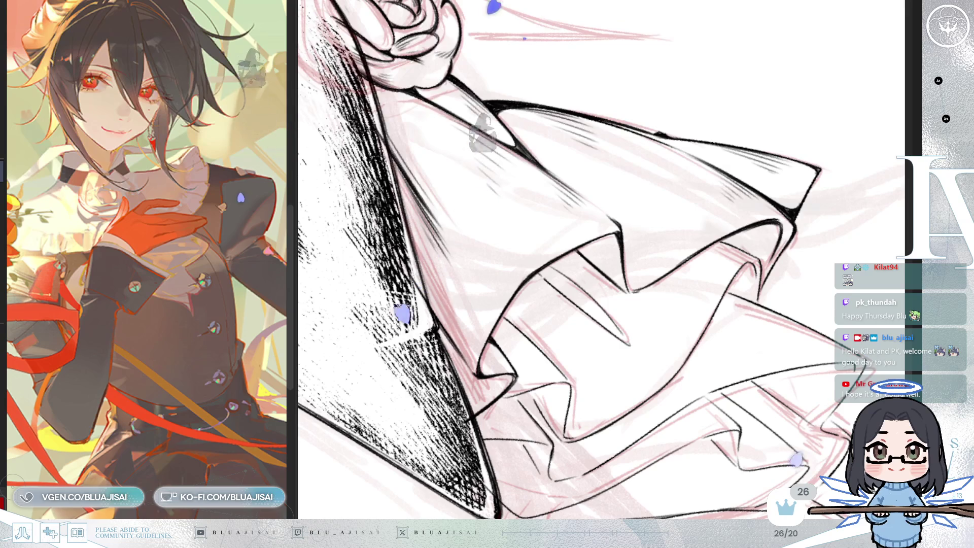
{"action": "left_click_drag", "start_coordinate": [717, 109], "coordinate": [695, 174]}
{"action": "key", "text": "h"}
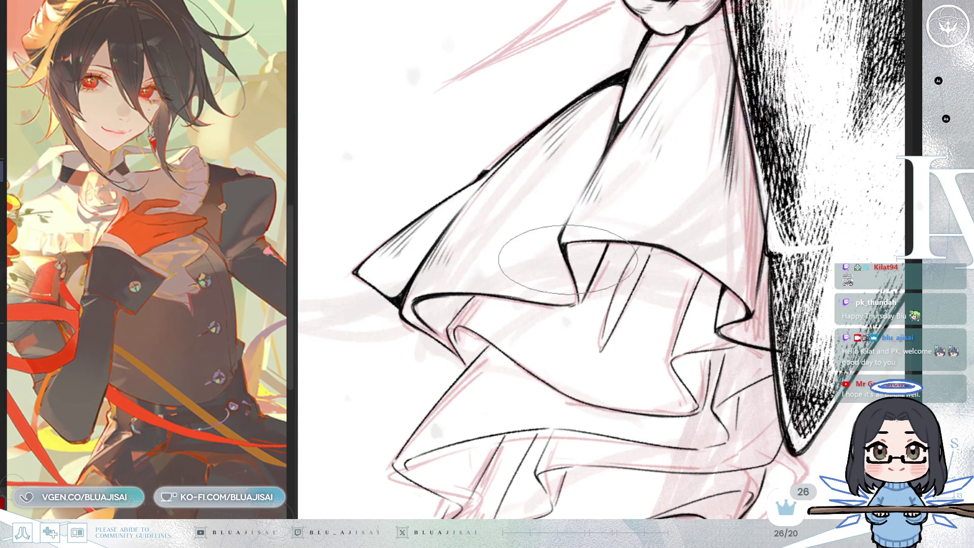
Step: Turn the view slightly counter-clockwise, pan up-left and zoom out over the rose corsage and coat
{"action": "key", "text": "Delete"}
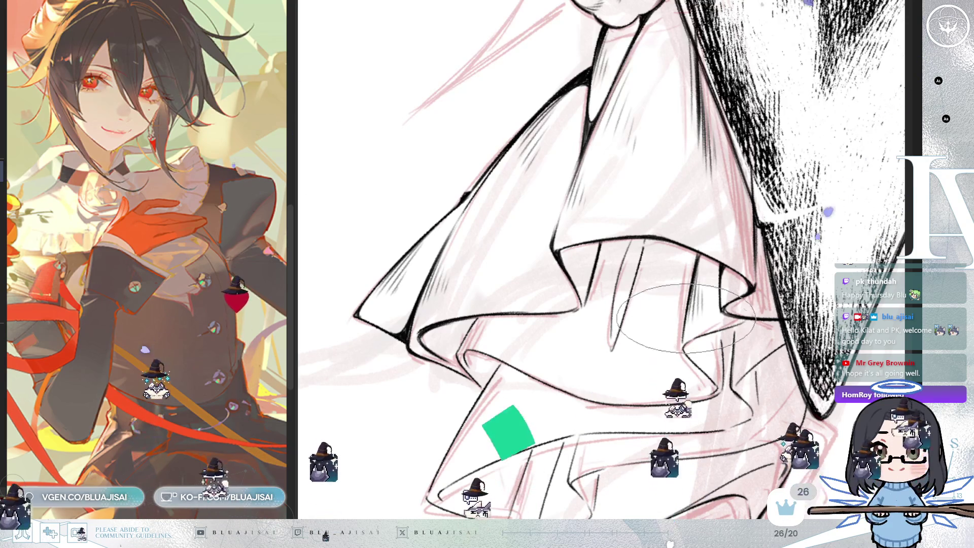
{"action": "mouse_move", "coordinate": [752, 314]}
{"action": "left_mouse_down"}
{"action": "mouse_move", "coordinate": [742, 281]}
{"action": "mouse_move", "coordinate": [695, 304]}
{"action": "left_mouse_up"}
{"action": "scroll", "coordinate": [742, 281], "scroll_direction": "down", "scroll_amount": 5}
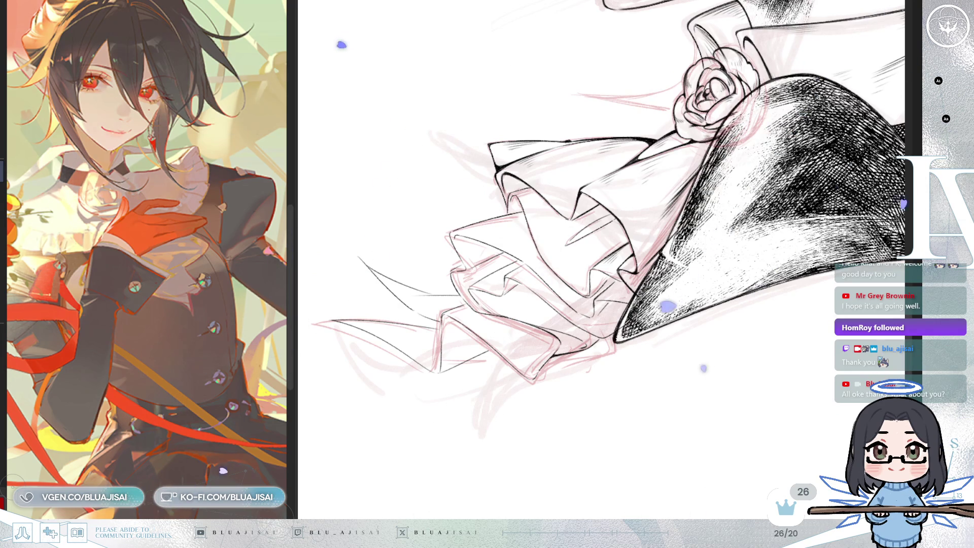
Step: Zoom in on the ruffles below the coat, mirror the view and rotate it about 20° and back
{"action": "scroll", "coordinate": [518, 197], "scroll_direction": "up", "scroll_amount": 5}
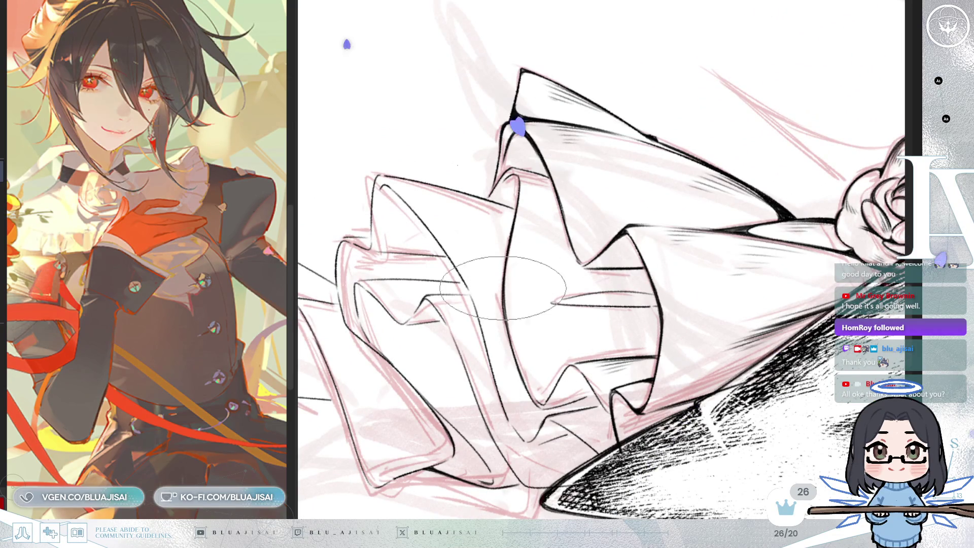
{"action": "scroll", "coordinate": [555, 336], "scroll_direction": "up", "scroll_amount": 2}
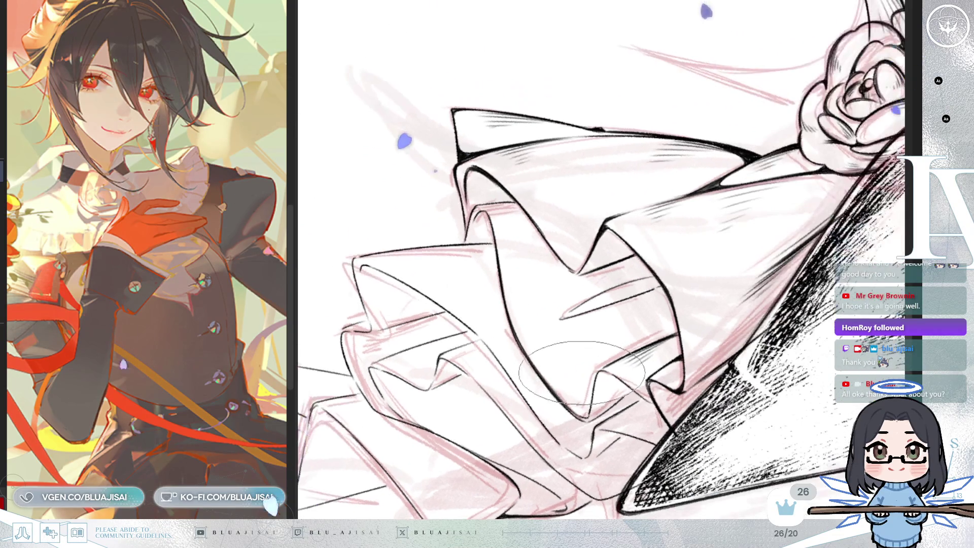
{"action": "scroll", "coordinate": [615, 427], "scroll_direction": "up", "scroll_amount": 2}
{"action": "scroll", "coordinate": [614, 427], "scroll_direction": "up", "scroll_amount": 1}
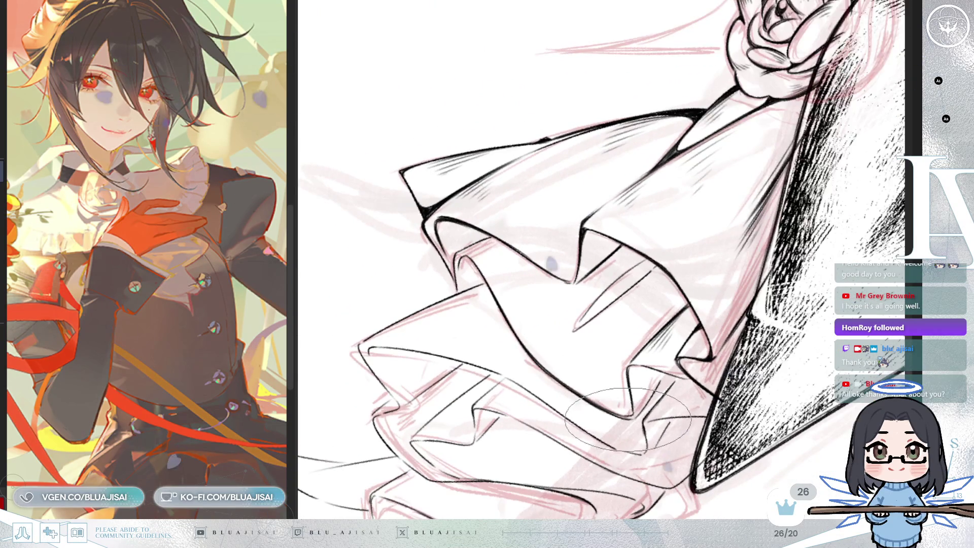
{"action": "scroll", "coordinate": [657, 390], "scroll_direction": "up", "scroll_amount": 1}
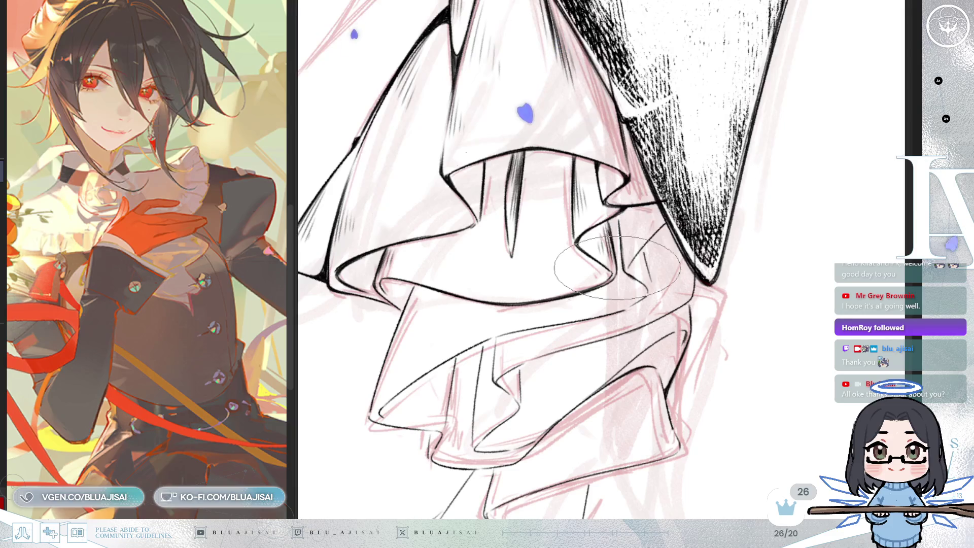
{"action": "scroll", "coordinate": [627, 228], "scroll_direction": "up", "scroll_amount": 1}
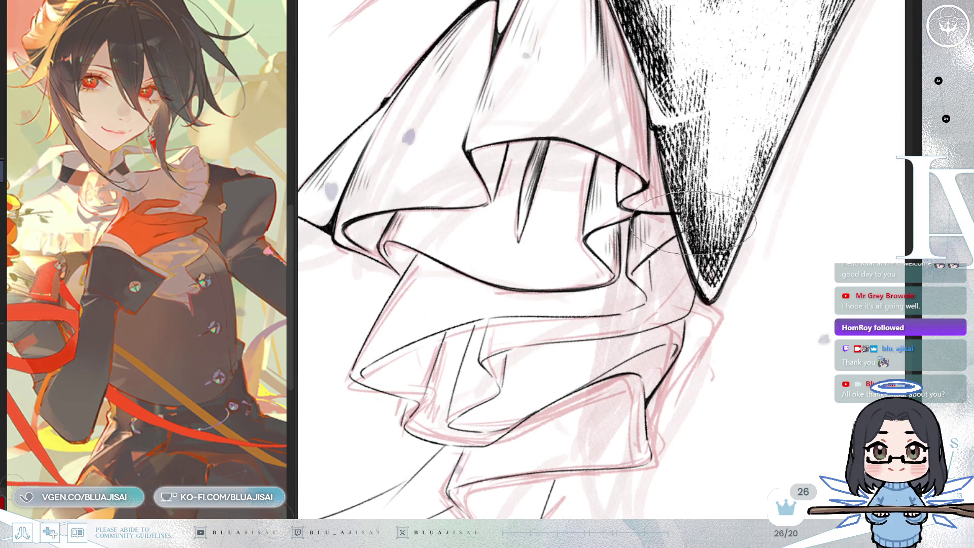
{"action": "key", "text": "m"}
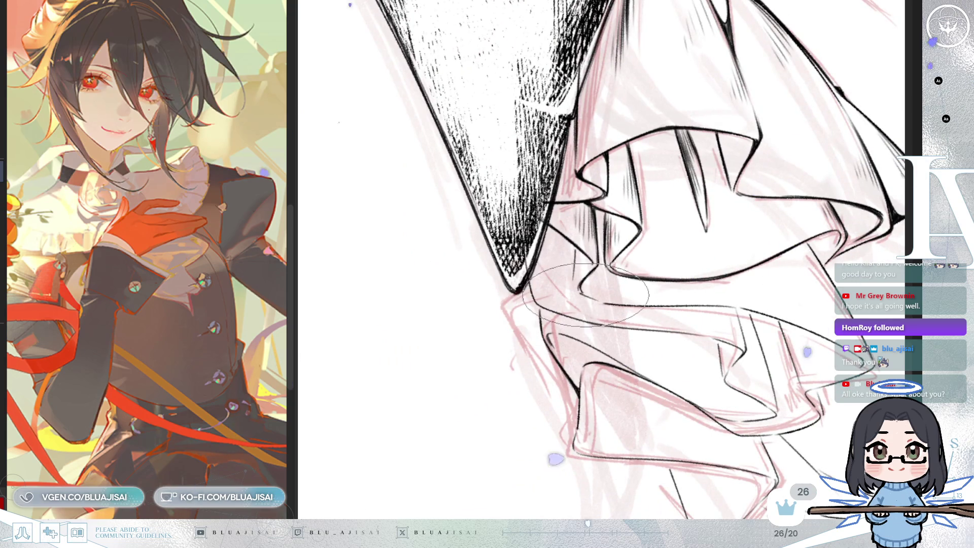
{"action": "left_click_drag", "start_coordinate": [591, 272], "coordinate": [584, 295]}
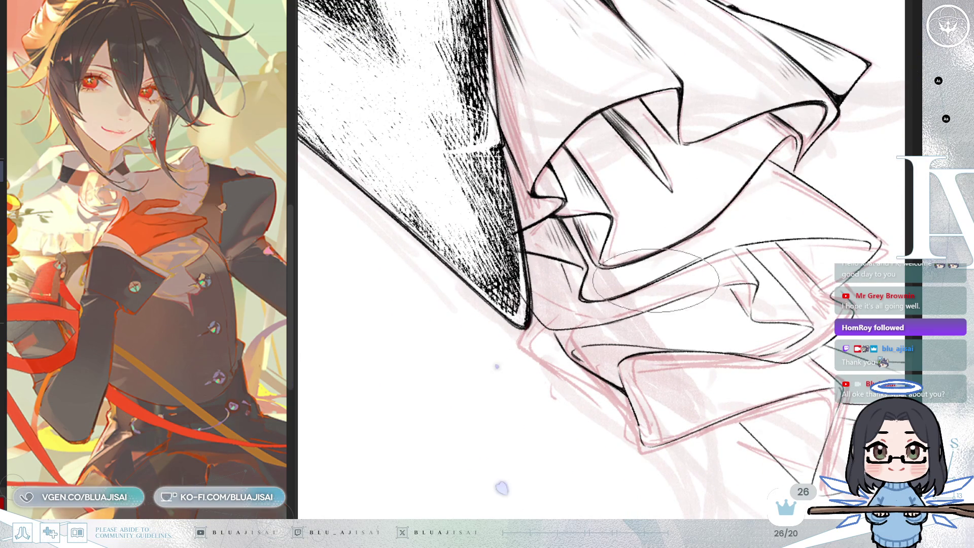
{"action": "left_click_drag", "start_coordinate": [739, 243], "coordinate": [743, 213]}
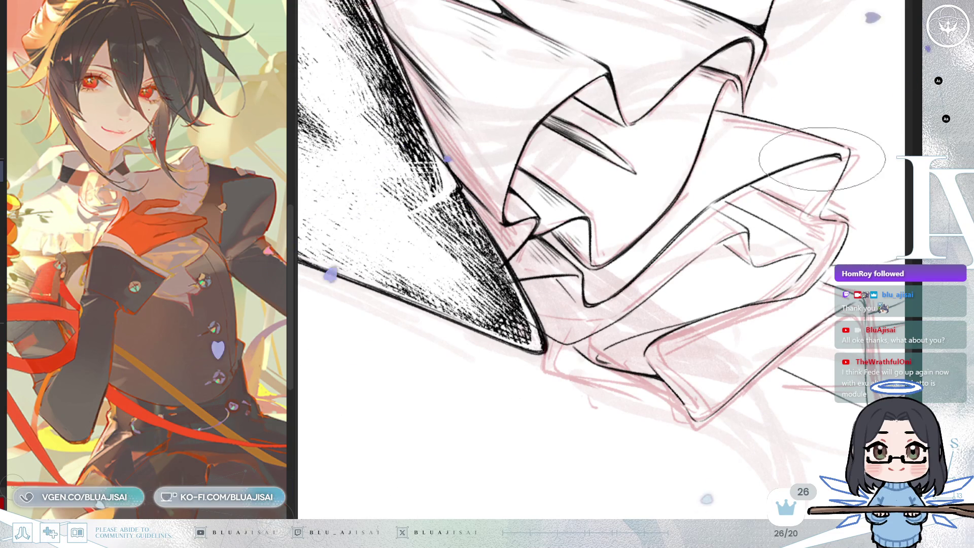
Step: Mirror the view again, turn it upright and pan to the other side of the ruffles
{"action": "key", "text": "h"}
{"action": "key", "text": "End"}
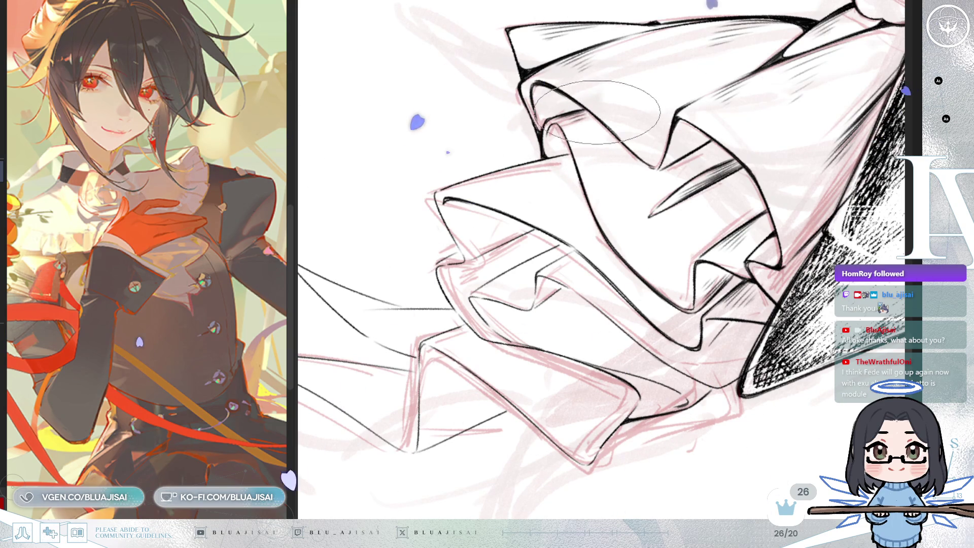
{"action": "scroll", "coordinate": [602, 203], "scroll_direction": "up", "scroll_amount": 1}
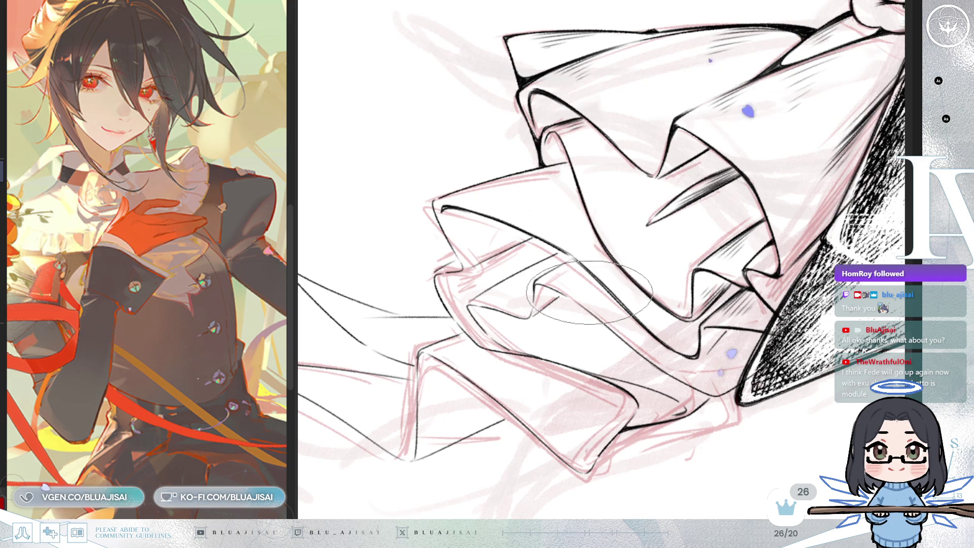
{"action": "left_click_drag", "start_coordinate": [590, 291], "coordinate": [586, 295]}
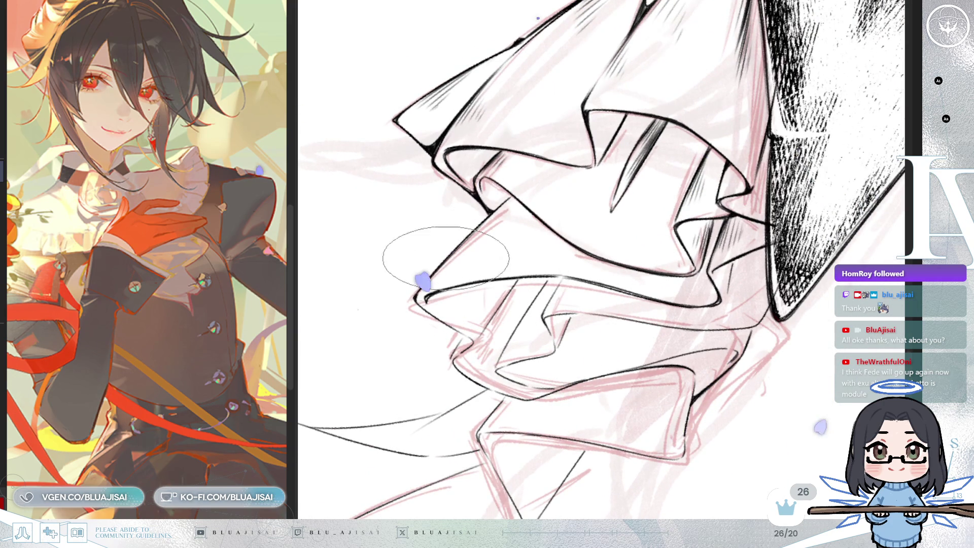
{"action": "left_click_drag", "start_coordinate": [465, 247], "coordinate": [637, 336]}
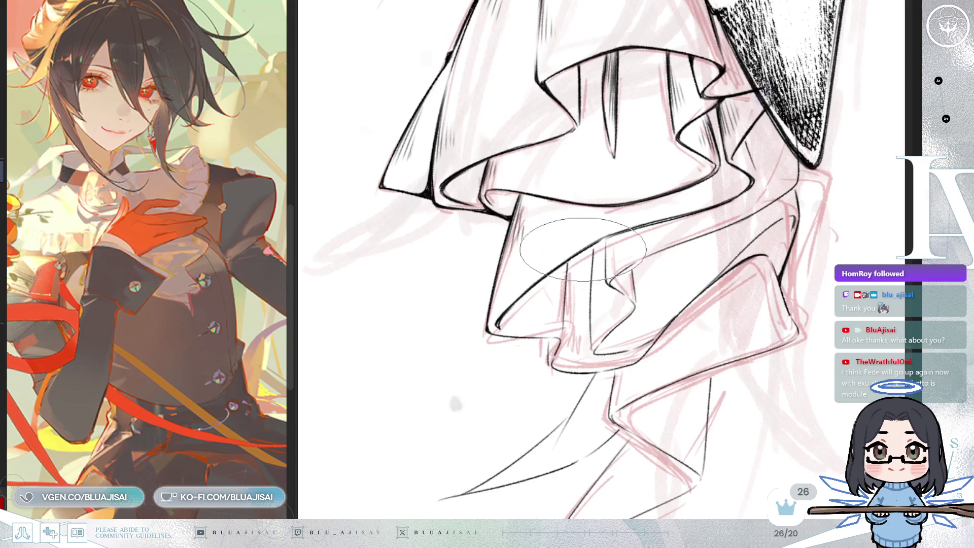
{"action": "mouse_move", "coordinate": [793, 180]}
{"action": "left_mouse_down"}
{"action": "mouse_move", "coordinate": [771, 198]}
{"action": "mouse_move", "coordinate": [492, 231]}
{"action": "mouse_move", "coordinate": [527, 186]}
{"action": "left_mouse_up"}
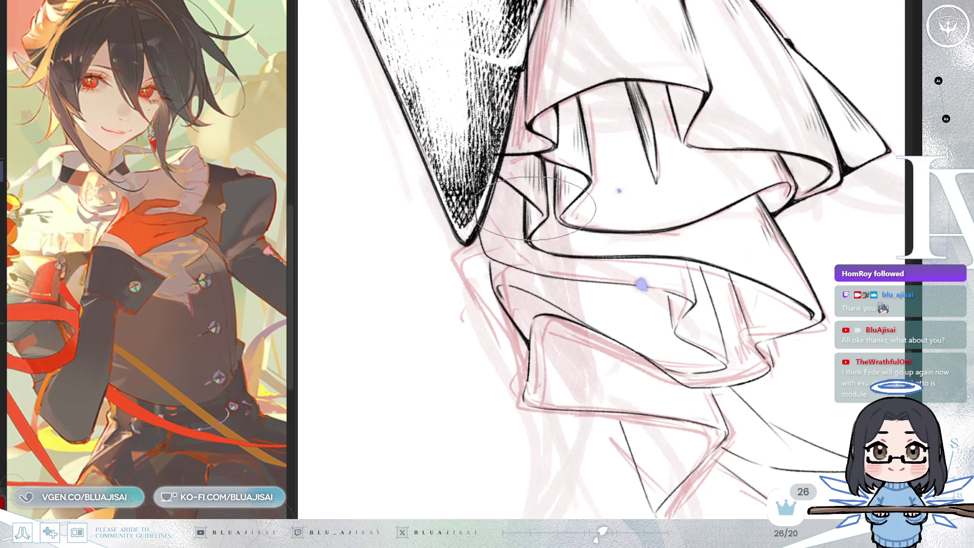
{"action": "scroll", "coordinate": [815, 309], "scroll_direction": "down", "scroll_amount": 1}
{"action": "scroll", "coordinate": [792, 308], "scroll_direction": "down", "scroll_amount": 2}
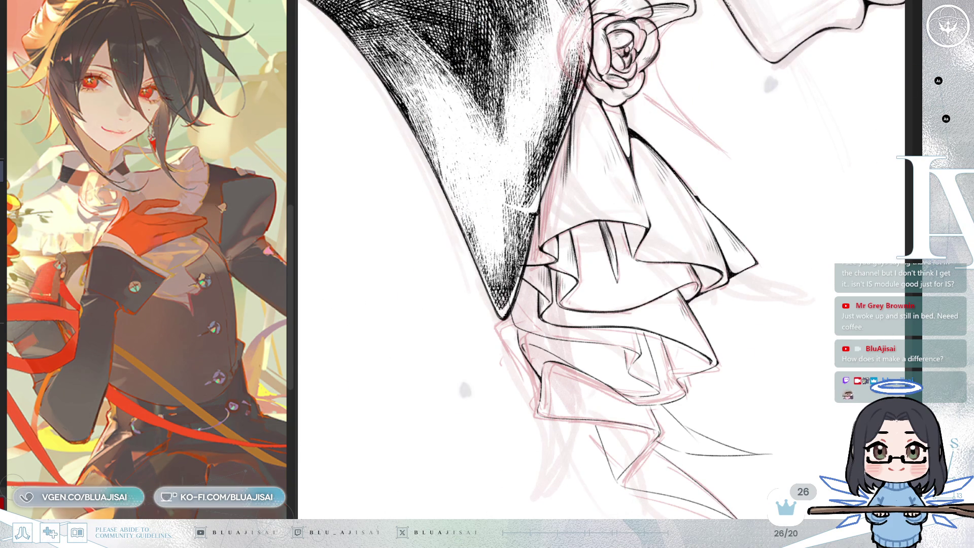
Step: Zoom in on the collar and back out again
{"action": "scroll", "coordinate": [537, 214], "scroll_direction": "up", "scroll_amount": 3}
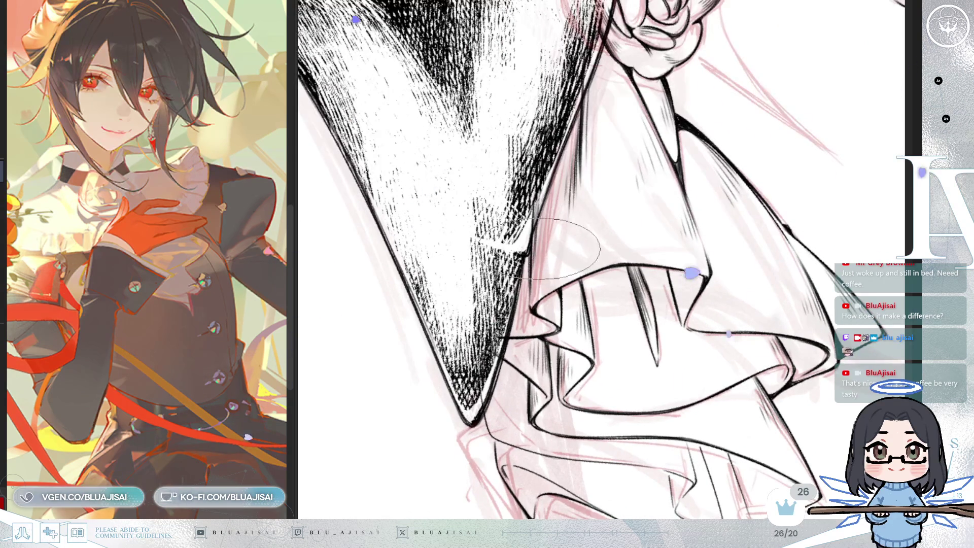
{"action": "scroll", "coordinate": [608, 164], "scroll_direction": "down", "scroll_amount": 3}
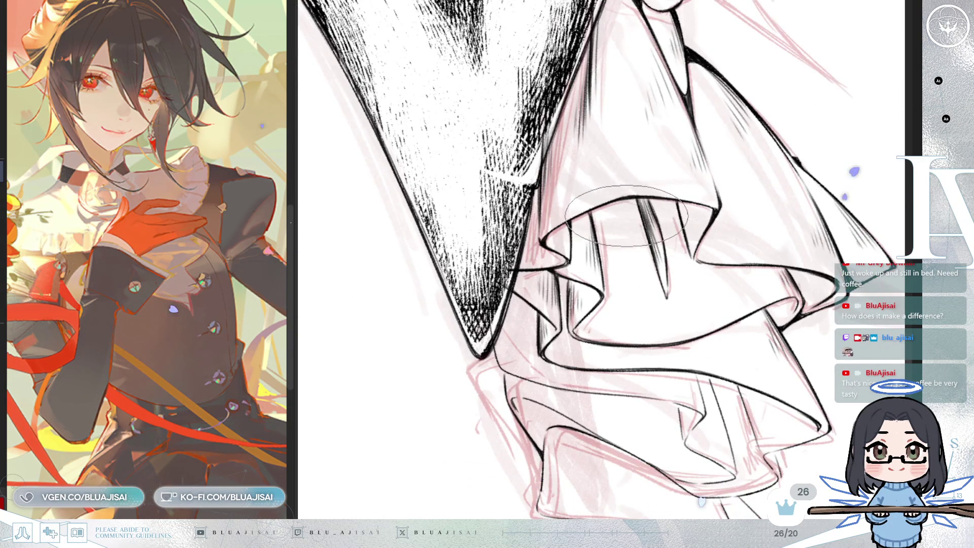
Step: Zoom out, mirror and rotate the view clockwise in small steps, then reframe on the pleated ruffles
{"action": "scroll", "coordinate": [616, 275], "scroll_direction": "down", "scroll_amount": 1}
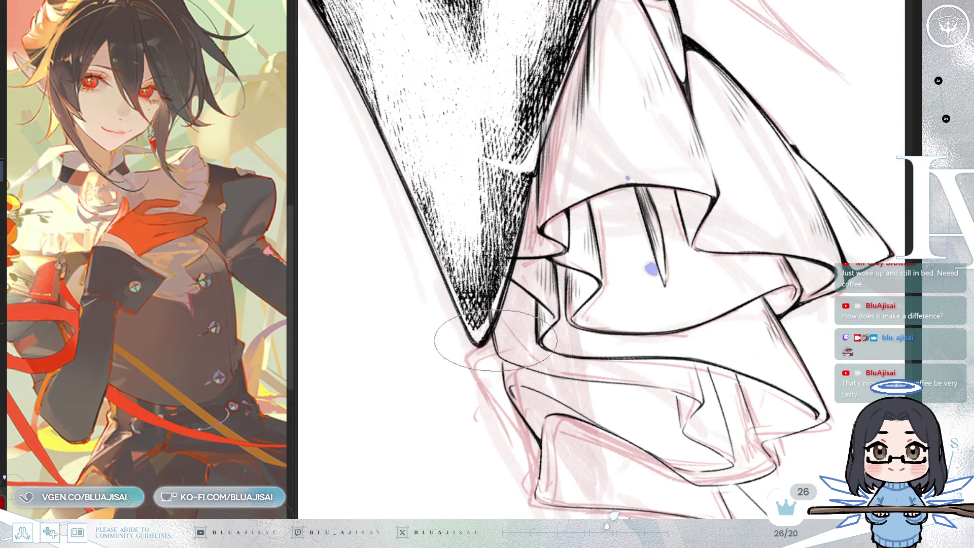
{"action": "key", "text": "asciicircum"}
{"action": "key", "text": "asciicircum"}
{"action": "key", "text": "asciicircum"}
{"action": "key", "text": "asciicircum"}
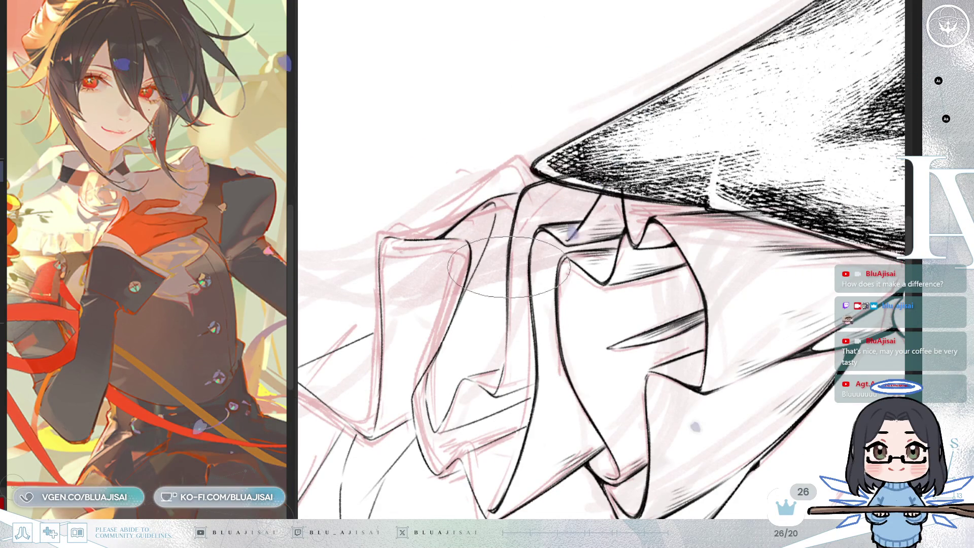
{"action": "key", "text": "h"}
{"action": "key", "text": "asciicircum"}
{"action": "key", "text": "asciicircum"}
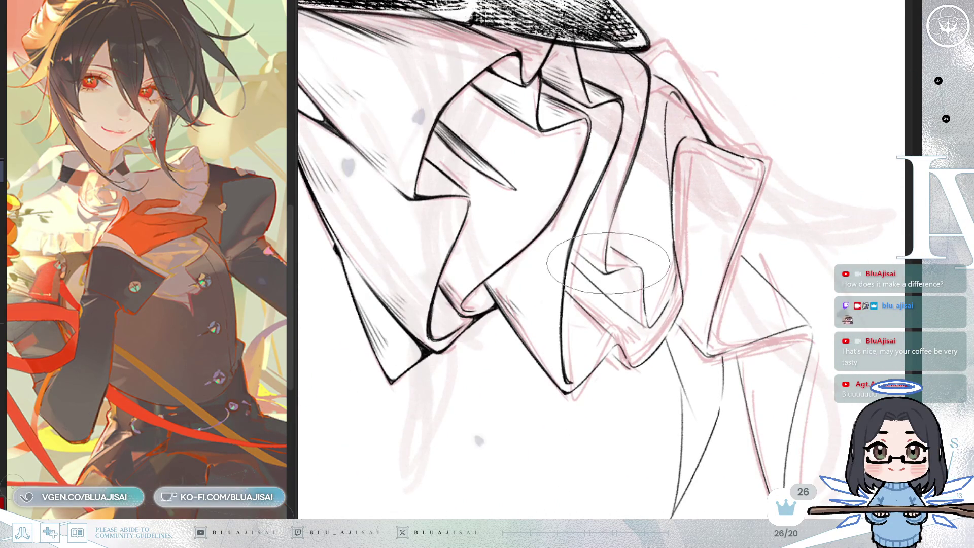
{"action": "key", "text": "asciicircum"}
{"action": "key", "text": "asciicircum"}
{"action": "key", "text": "asciicircum"}
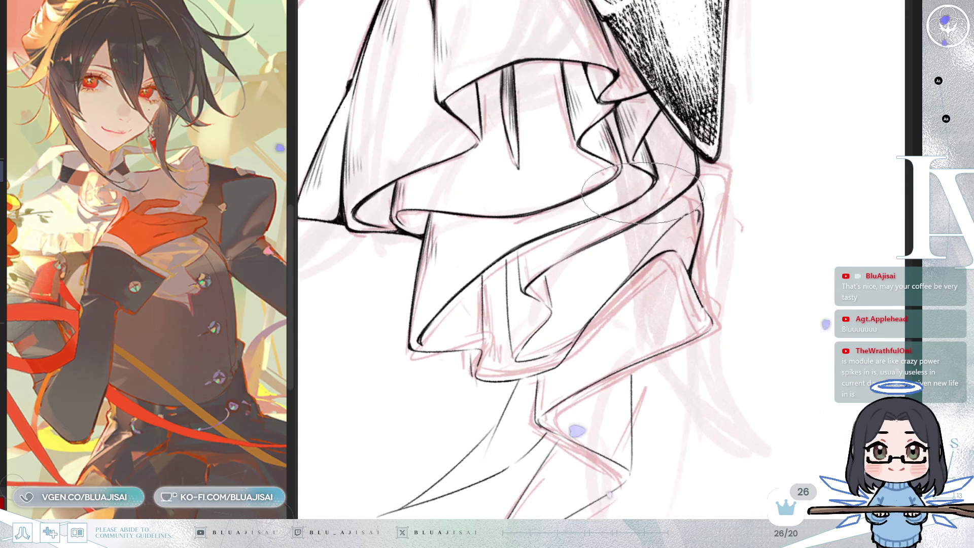
{"action": "key", "text": "asciicircum"}
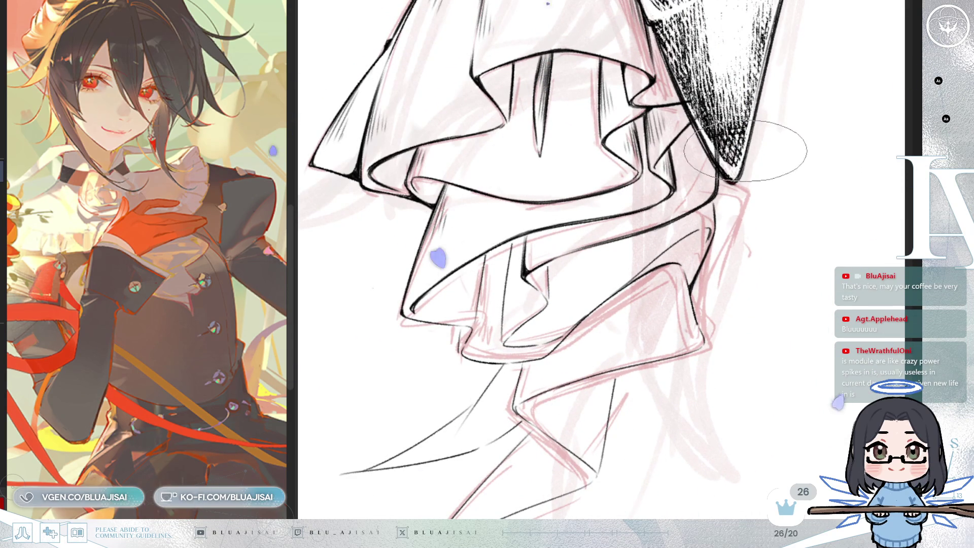
{"action": "mouse_move", "coordinate": [726, 188]}
{"action": "left_mouse_down"}
{"action": "mouse_move", "coordinate": [441, 305]}
{"action": "mouse_move", "coordinate": [803, 220]}
{"action": "left_mouse_up"}
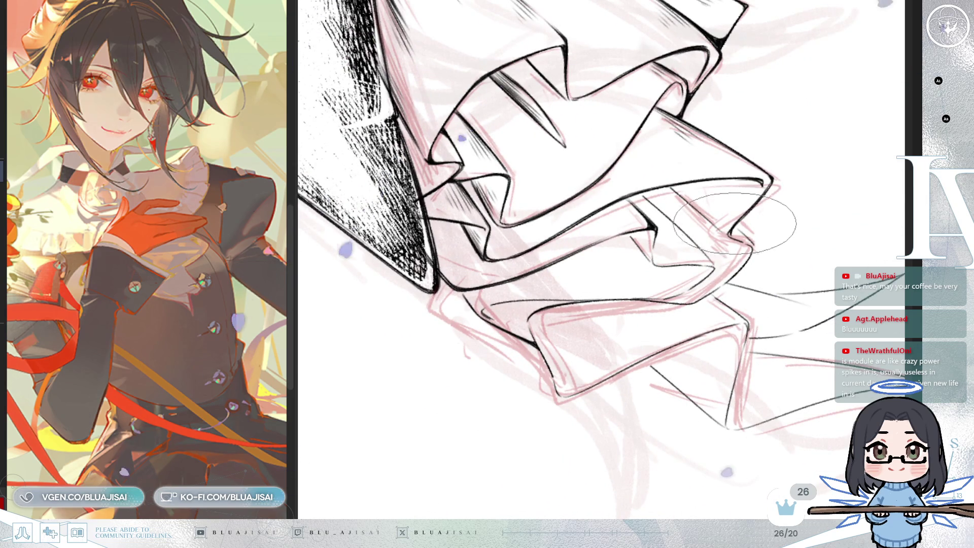
{"action": "key", "text": "m"}
{"action": "left_click_drag", "start_coordinate": [735, 235], "coordinate": [442, 304]}
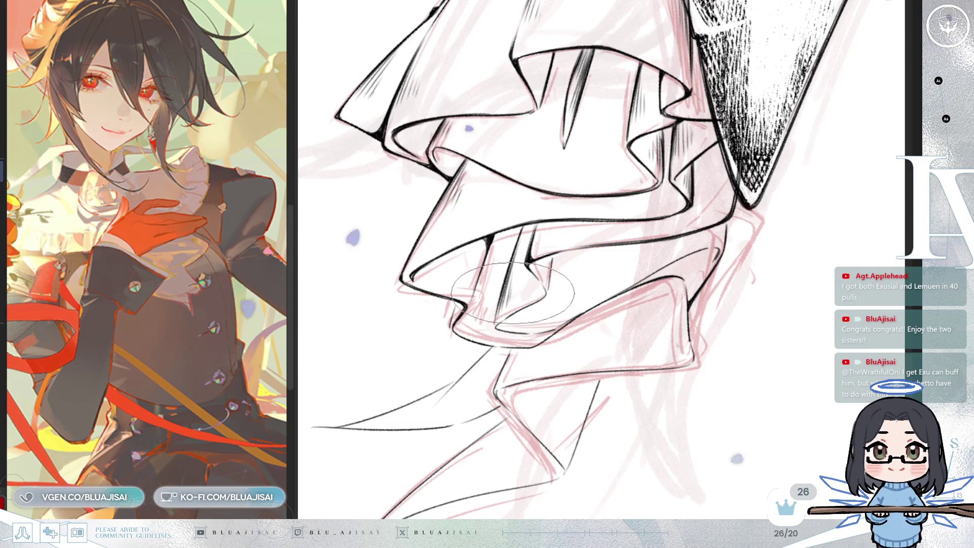
Step: Pan and tilt the view over the lowest ruffle tier
{"action": "left_click_drag", "start_coordinate": [511, 297], "coordinate": [568, 276]}
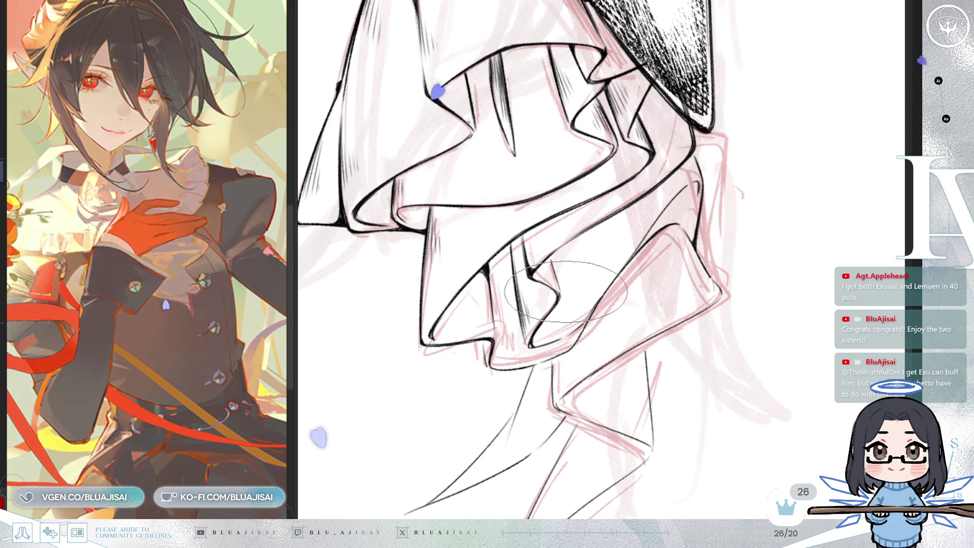
Step: Shift and rotate the view around the lowest ruffle's tip to reach its undersides
{"action": "left_click_drag", "start_coordinate": [600, 321], "coordinate": [596, 274]}
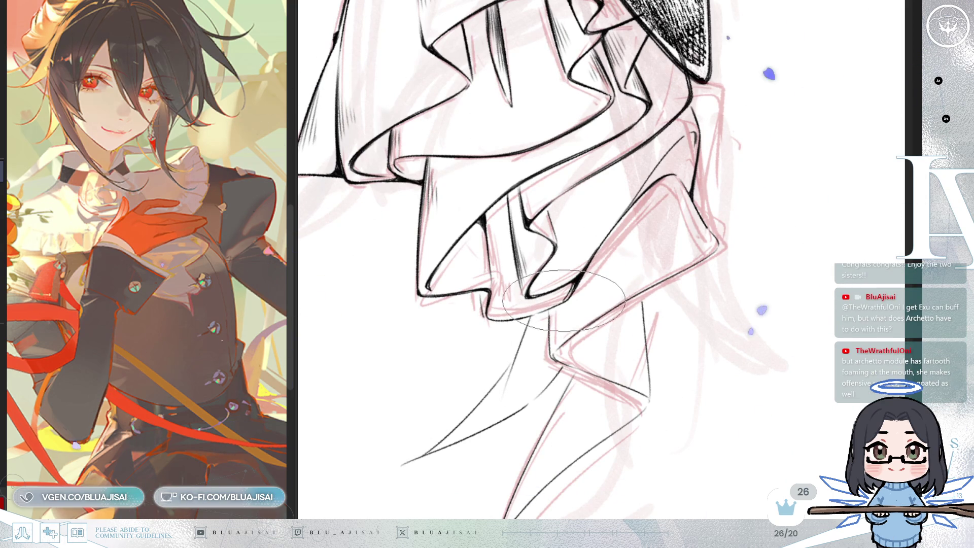
{"action": "left_click_drag", "start_coordinate": [569, 293], "coordinate": [527, 360]}
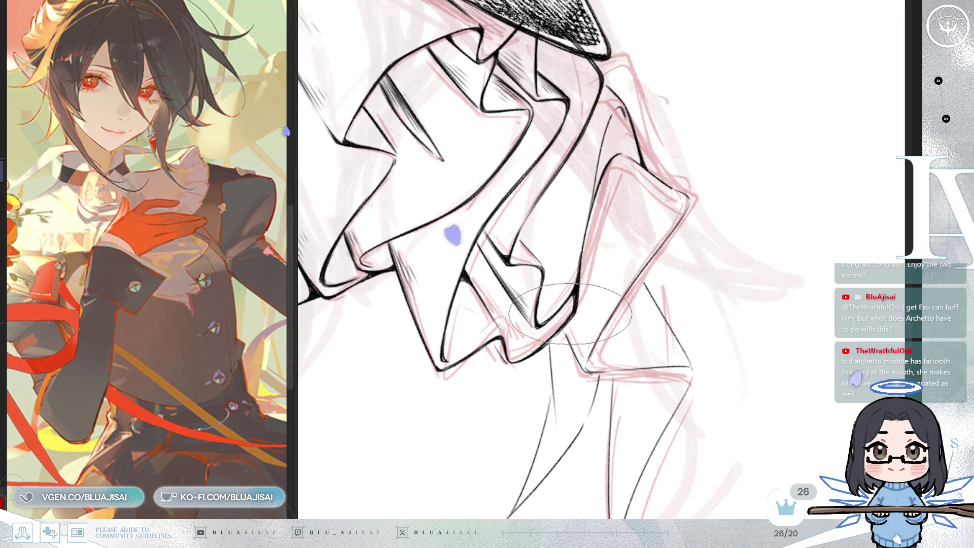
{"action": "left_click_drag", "start_coordinate": [553, 325], "coordinate": [538, 263]}
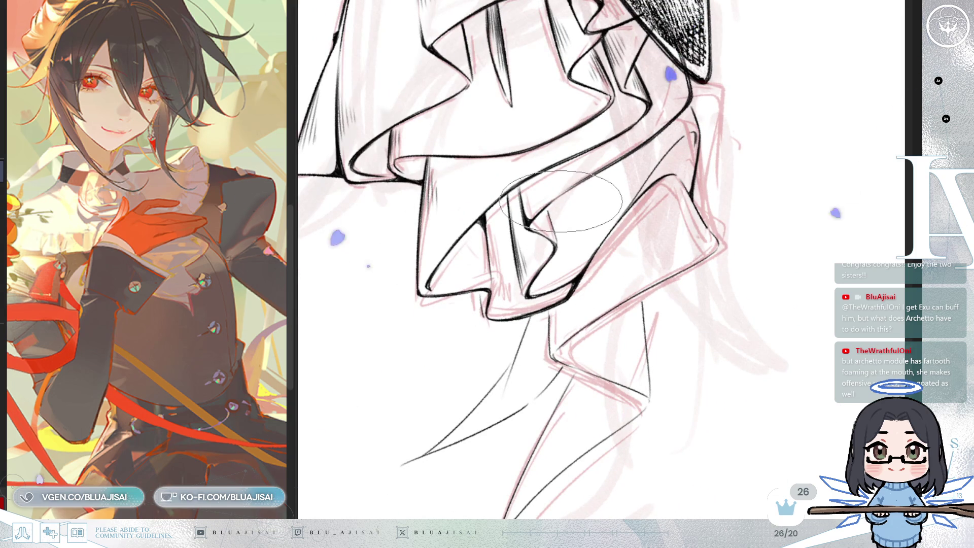
{"action": "left_click_drag", "start_coordinate": [588, 203], "coordinate": [601, 217]}
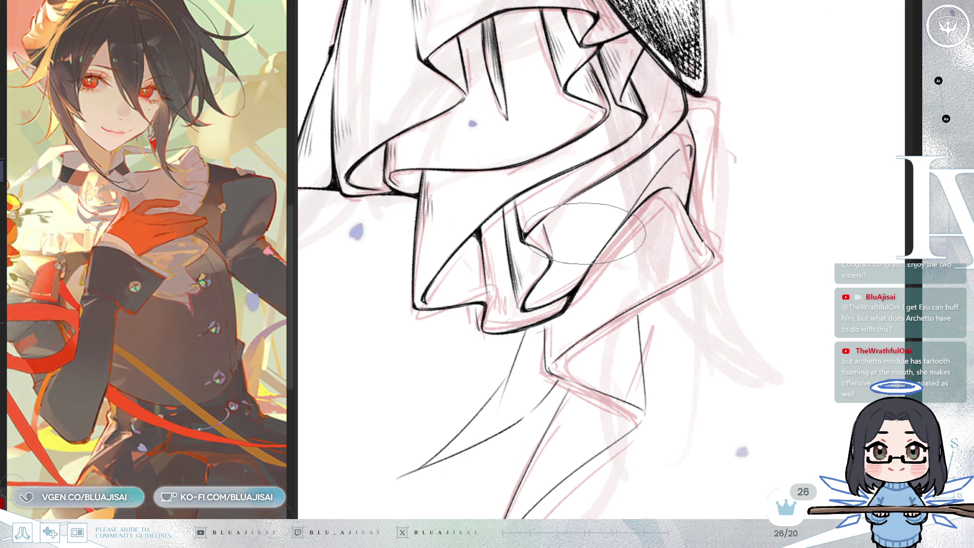
{"action": "key", "text": "4"}
{"action": "key", "text": "4"}
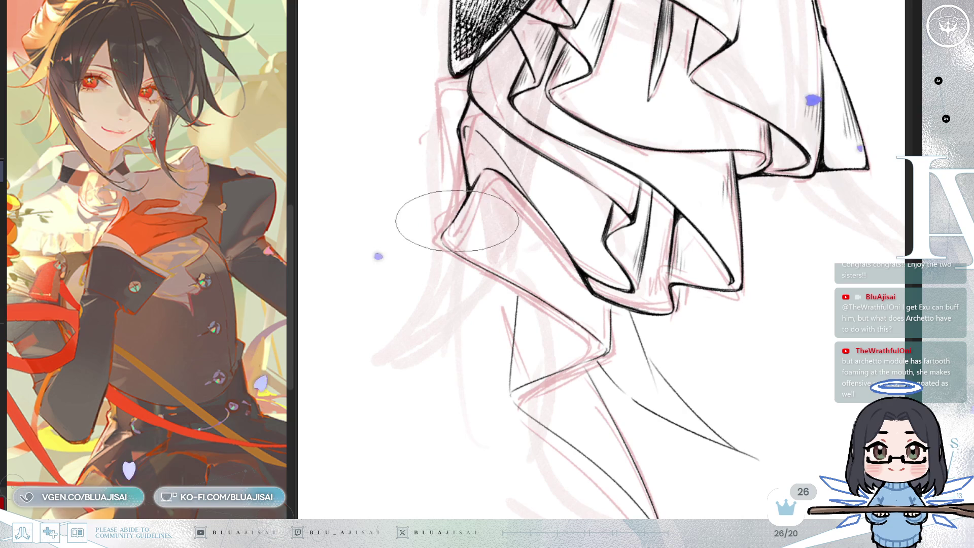
Step: Mirror and zoom the view, then erase pink sketch tone near the lower ruffle
{"action": "key", "text": "h"}
{"action": "scroll", "coordinate": [730, 279], "scroll_direction": "up", "scroll_amount": 2}
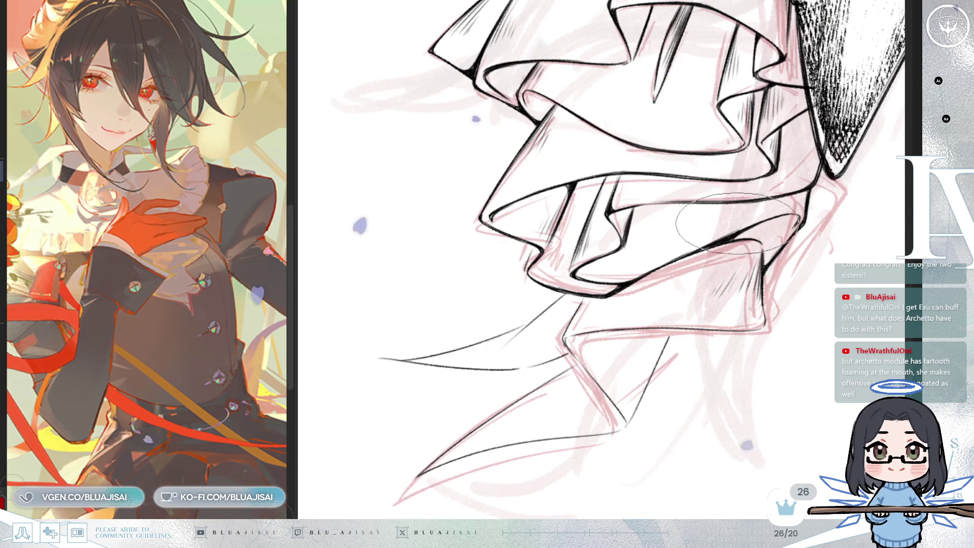
{"action": "left_click_drag", "start_coordinate": [736, 249], "coordinate": [733, 268]}
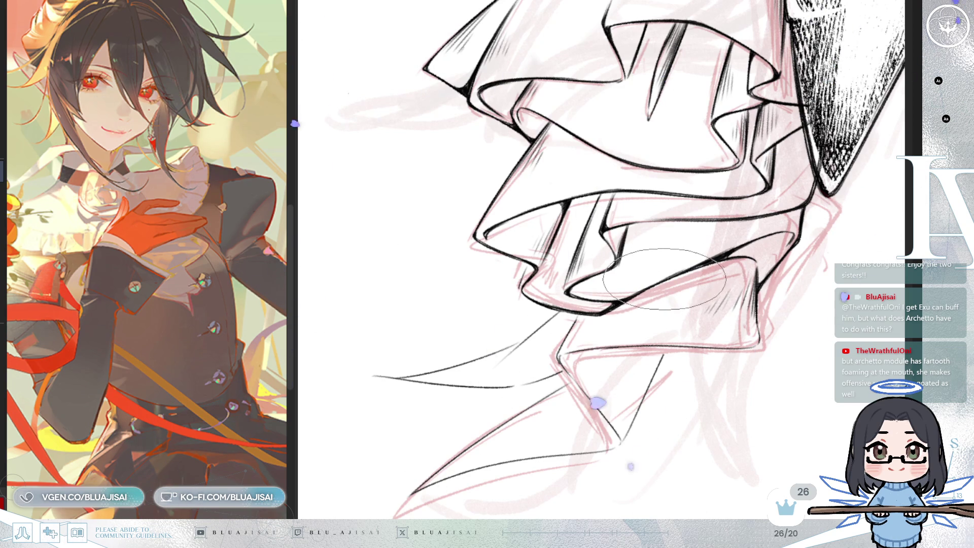
{"action": "left_click_drag", "start_coordinate": [693, 262], "coordinate": [684, 237]}
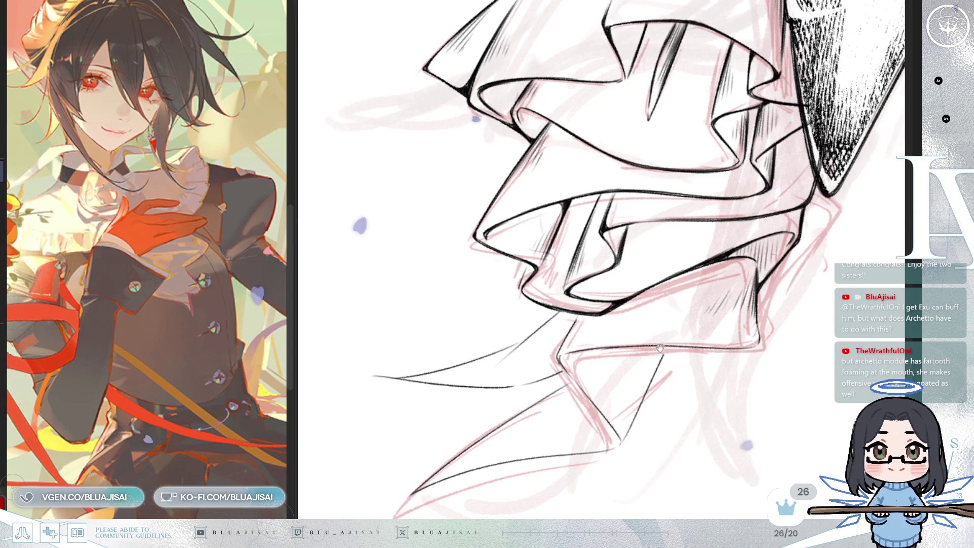
Step: Hatch along the ribbon strand's neck line, darken its tip and extend its right line upward
{"action": "left_click_drag", "start_coordinate": [764, 228], "coordinate": [680, 253]}
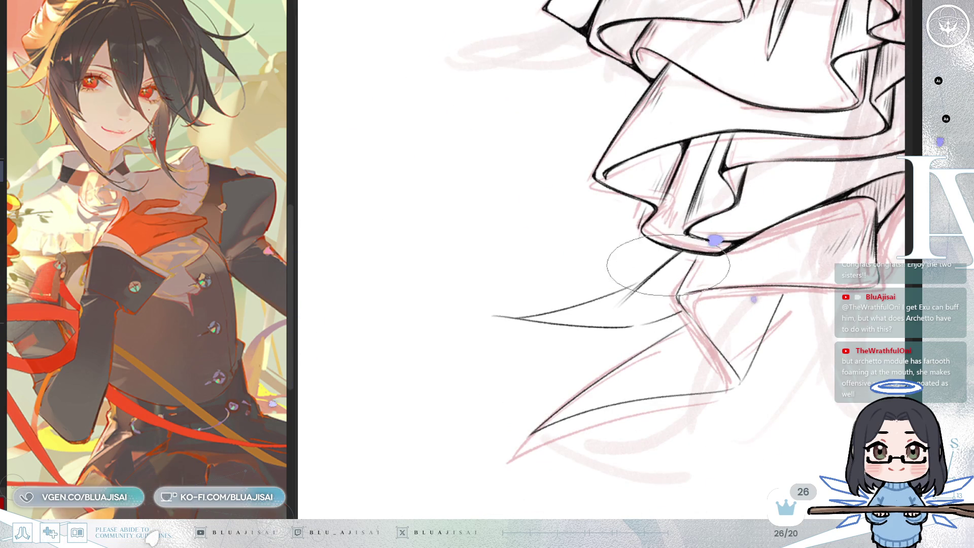
{"action": "left_click_drag", "start_coordinate": [659, 285], "coordinate": [561, 342]}
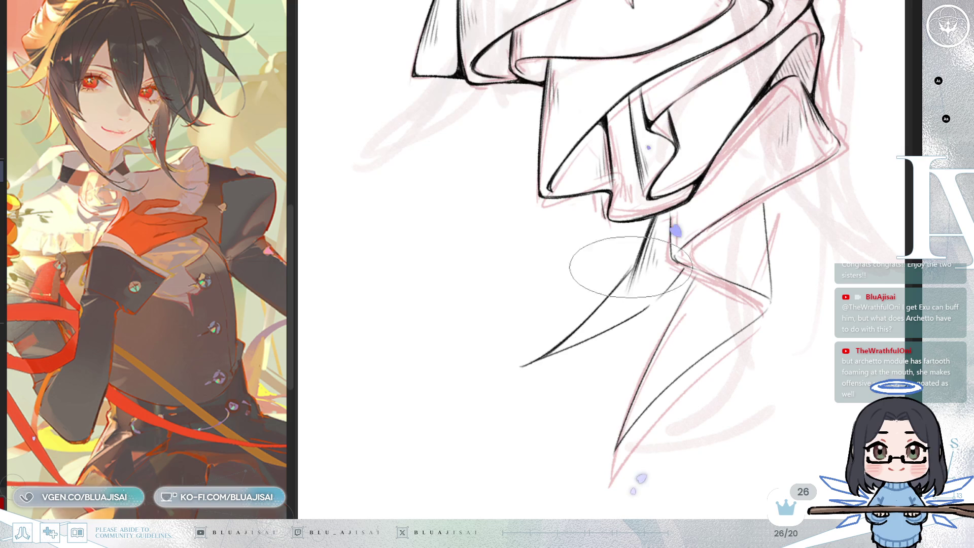
{"action": "left_click_drag", "start_coordinate": [627, 274], "coordinate": [629, 282]}
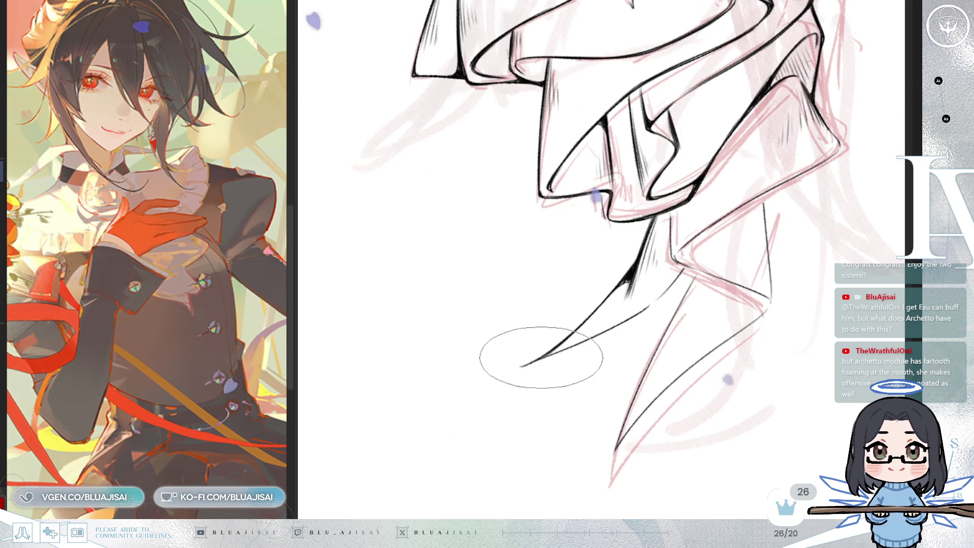
{"action": "mouse_move", "coordinate": [559, 341]}
{"action": "left_mouse_down"}
{"action": "mouse_move", "coordinate": [534, 352]}
{"action": "mouse_move", "coordinate": [555, 346]}
{"action": "left_mouse_up"}
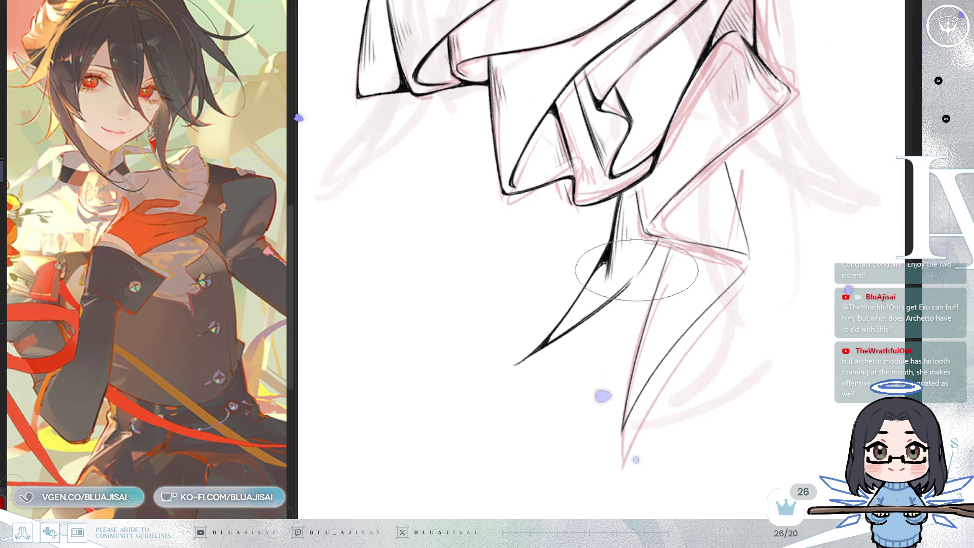
{"action": "left_click_drag", "start_coordinate": [629, 284], "coordinate": [657, 240]}
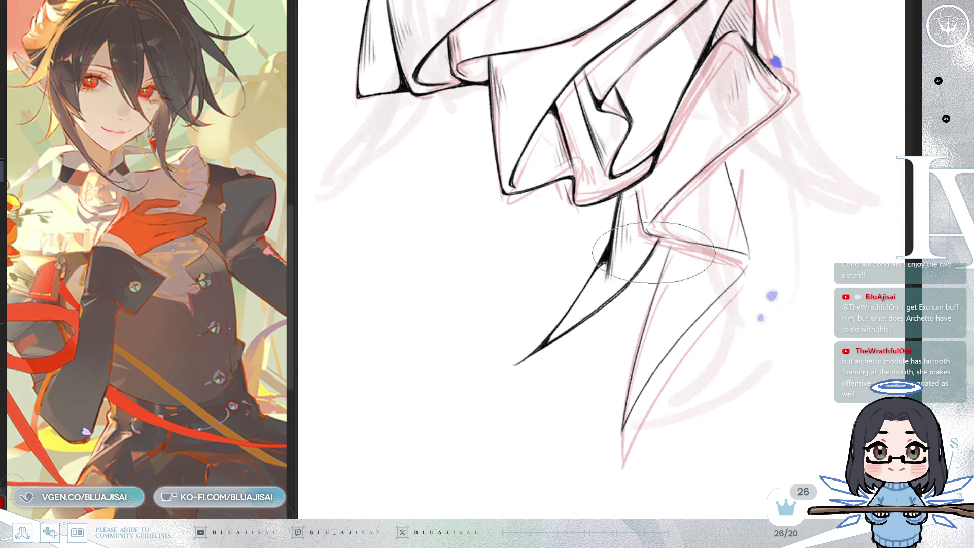
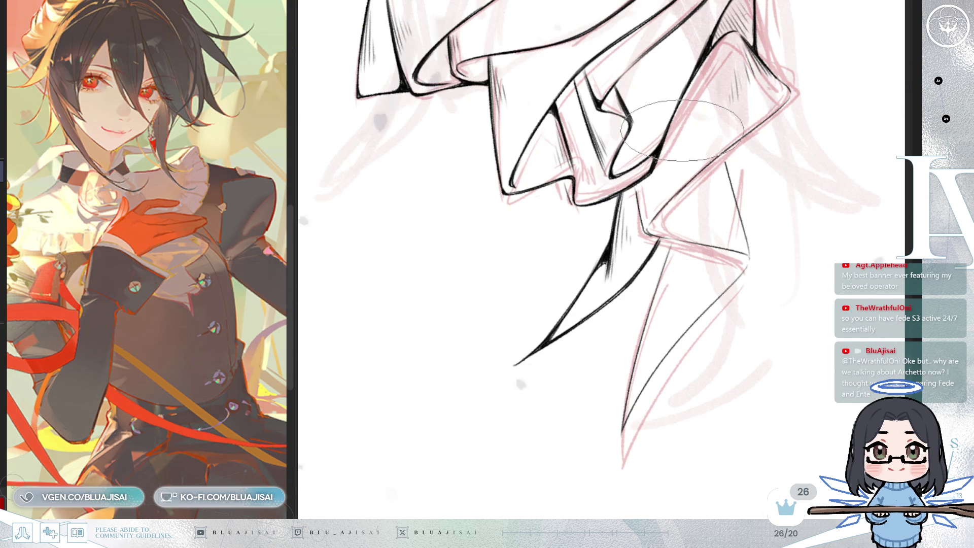
Step: Rotate, mirror and pan the canvas to ink and hatch the lower collar ruffle folds
{"action": "key", "text": "asciicircum"}
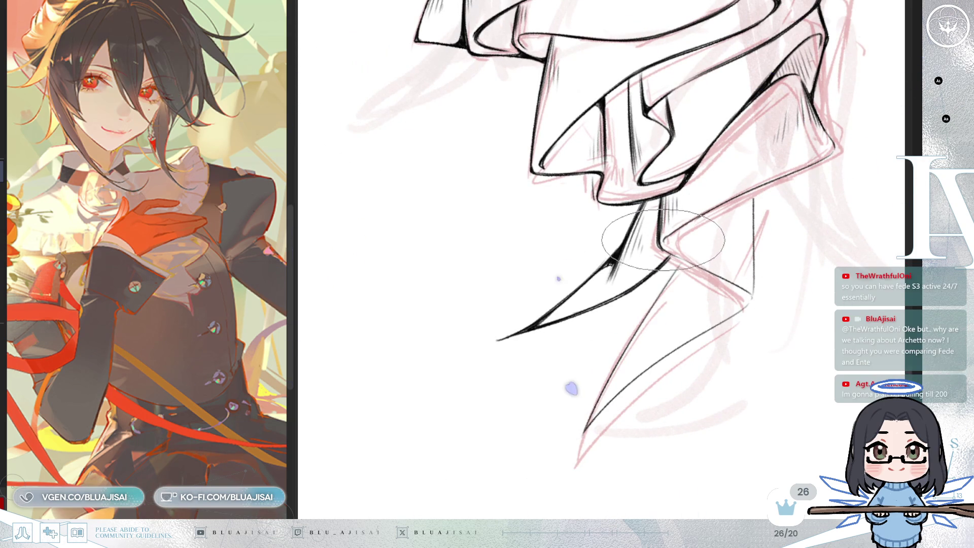
{"action": "left_click_drag", "start_coordinate": [706, 235], "coordinate": [696, 245]}
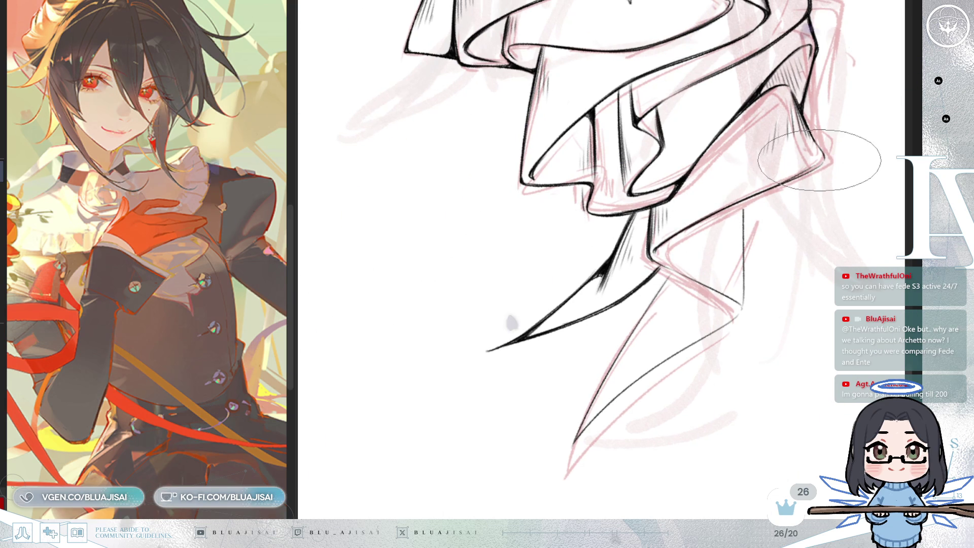
{"action": "key", "text": "m"}
{"action": "key", "text": "ctrl+["}
{"action": "key", "text": "ctrl+["}
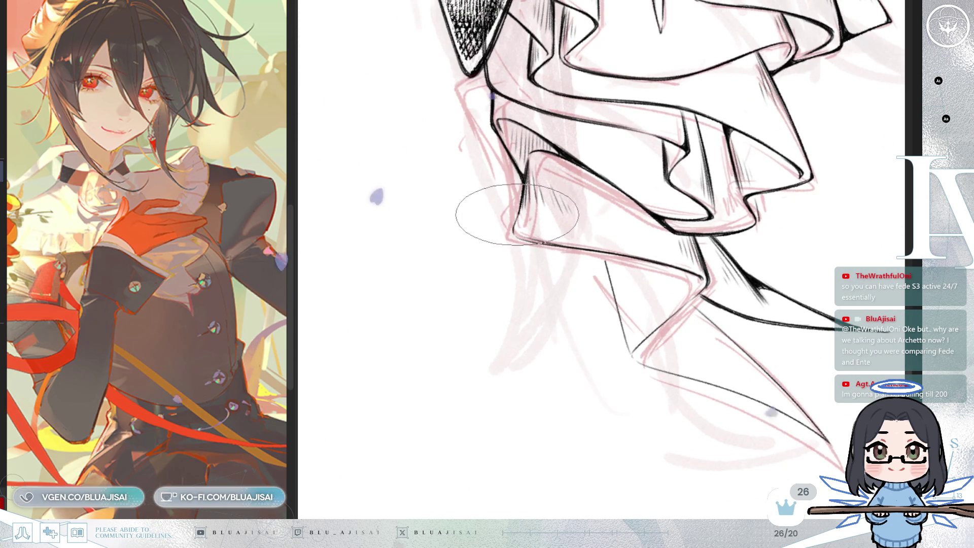
{"action": "key", "text": "m"}
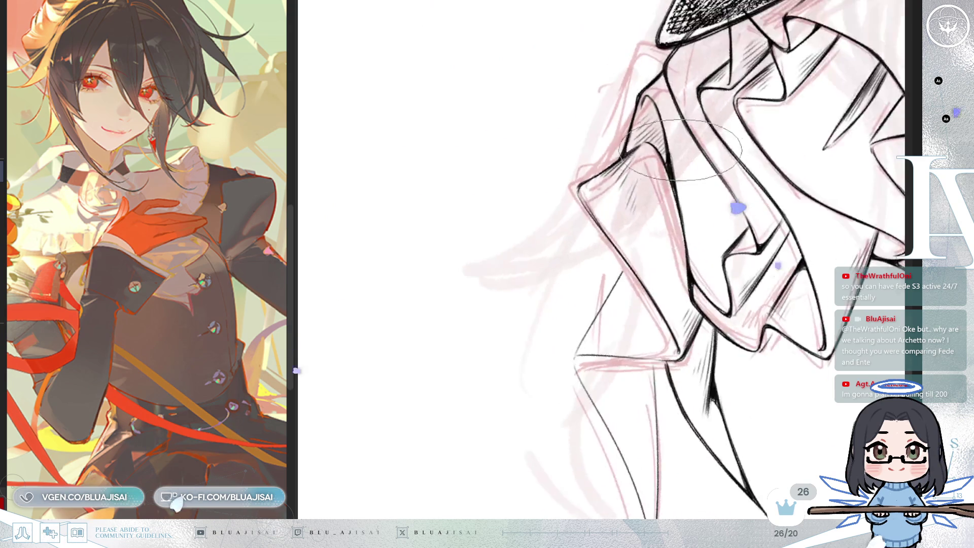
{"action": "key", "text": "ctrl+]"}
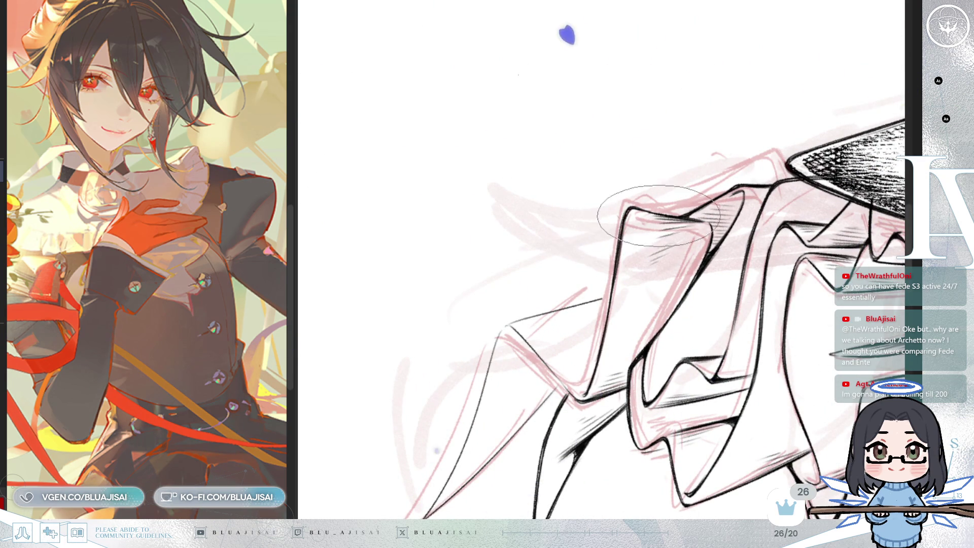
{"action": "key", "text": "ctrl+["}
{"action": "key", "text": "ctrl+["}
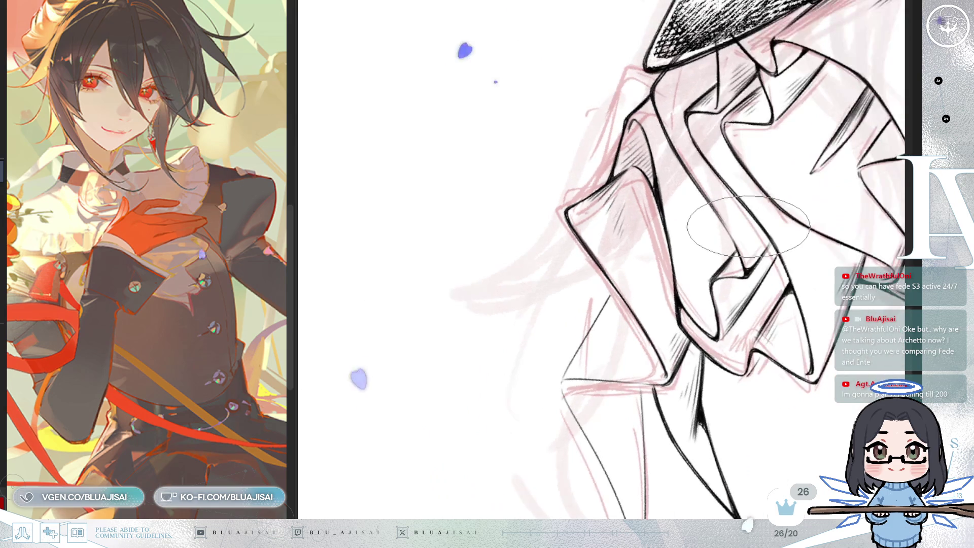
{"action": "key", "text": "ctrl+]"}
{"action": "key", "text": "ctrl+]"}
{"action": "key", "text": "ctrl+]"}
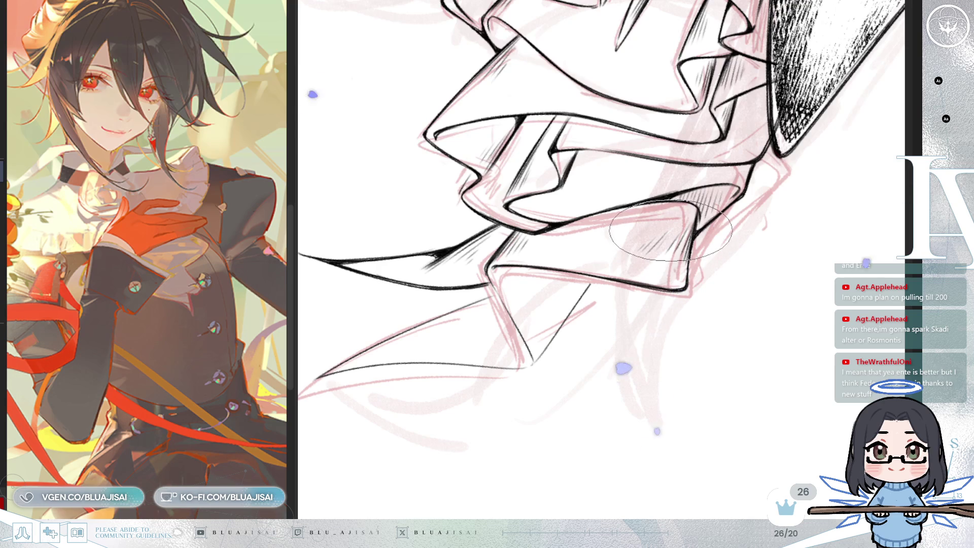
{"action": "left_click_drag", "start_coordinate": [669, 274], "coordinate": [671, 260]}
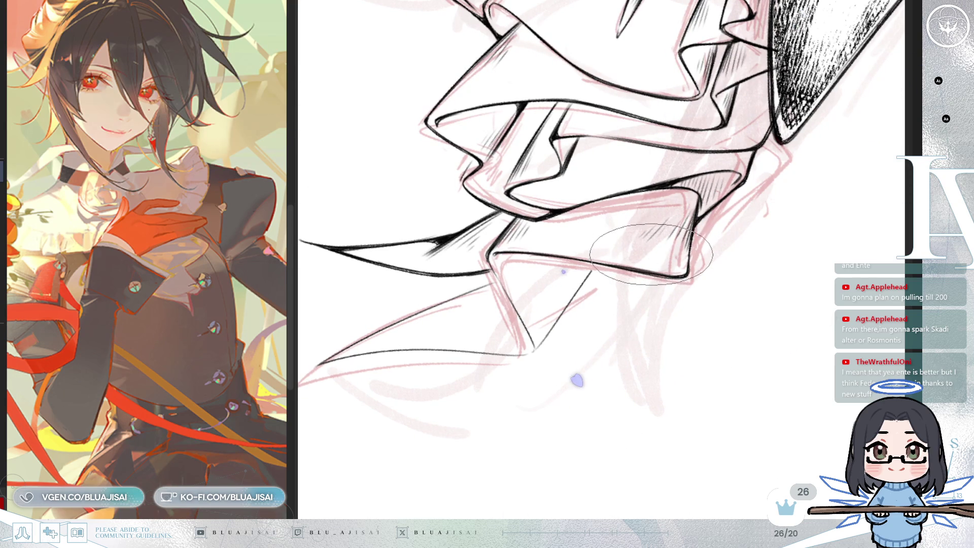
{"action": "mouse_move", "coordinate": [658, 309]}
{"action": "left_mouse_down"}
{"action": "mouse_move", "coordinate": [659, 277]}
{"action": "mouse_move", "coordinate": [674, 261]}
{"action": "mouse_move", "coordinate": [532, 276]}
{"action": "left_mouse_up"}
{"action": "left_click_drag", "start_coordinate": [570, 217], "coordinate": [655, 230]}
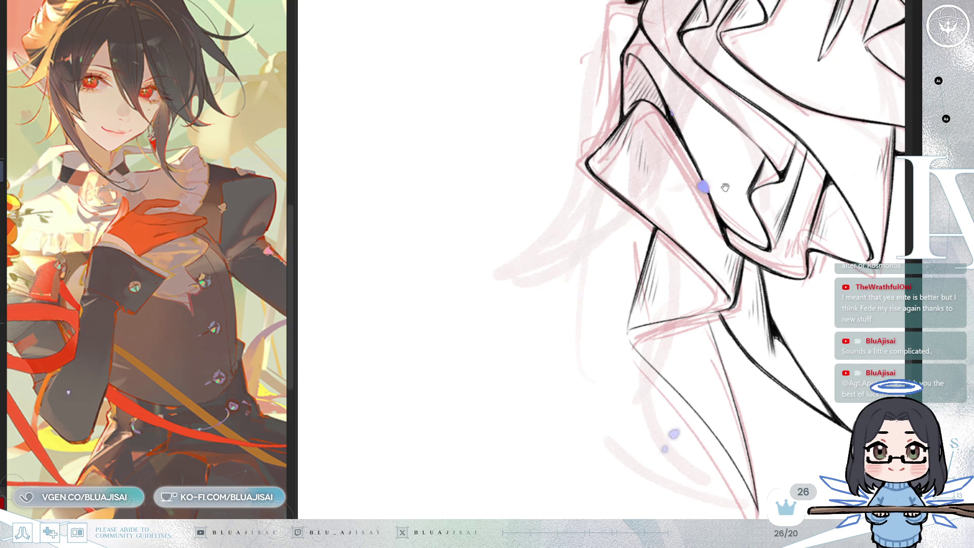
Step: Ink the pointed ribbon tail of the jabot and hatch the wedge near its tip
{"action": "left_click_drag", "start_coordinate": [695, 184], "coordinate": [628, 171]}
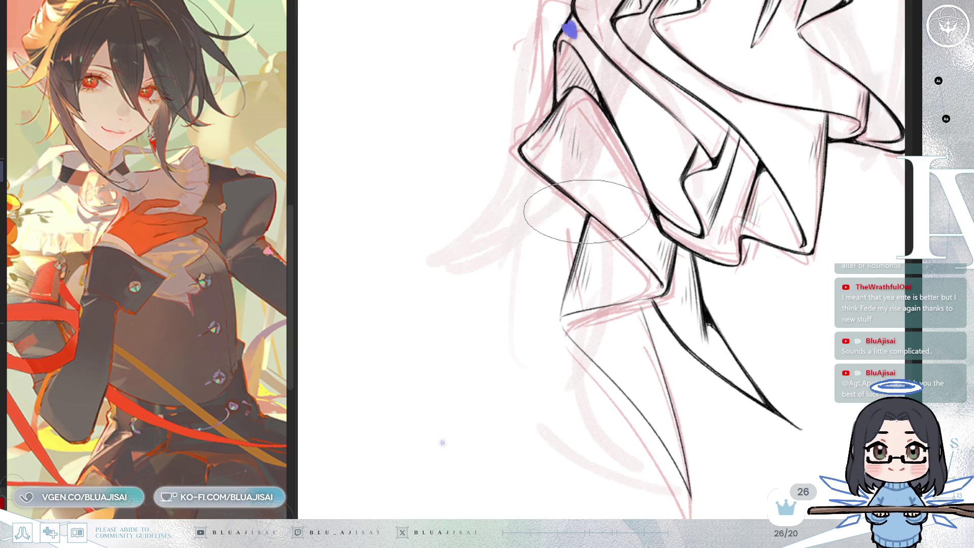
{"action": "left_click_drag", "start_coordinate": [666, 176], "coordinate": [645, 241]}
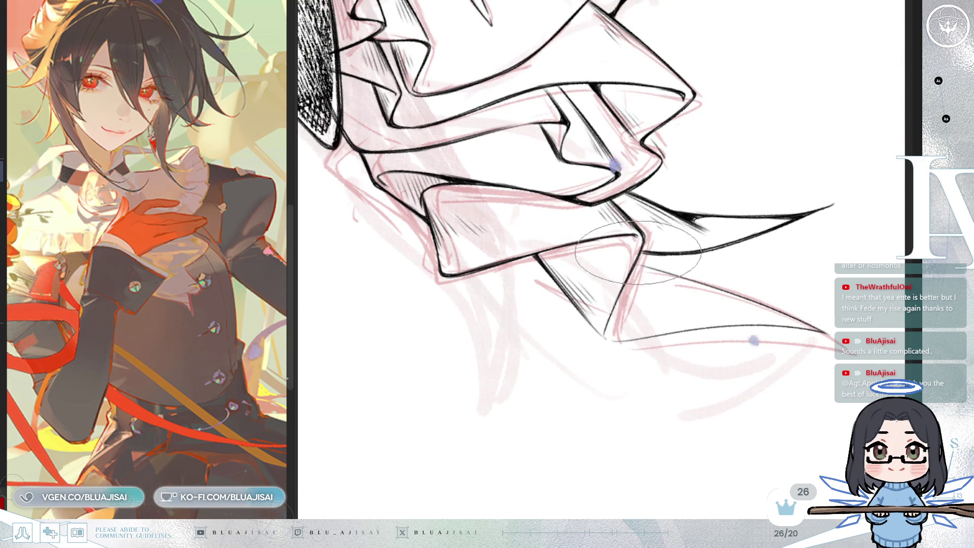
{"action": "mouse_move", "coordinate": [583, 325]}
{"action": "left_mouse_down"}
{"action": "mouse_move", "coordinate": [747, 273]}
{"action": "mouse_move", "coordinate": [558, 231]}
{"action": "left_mouse_up"}
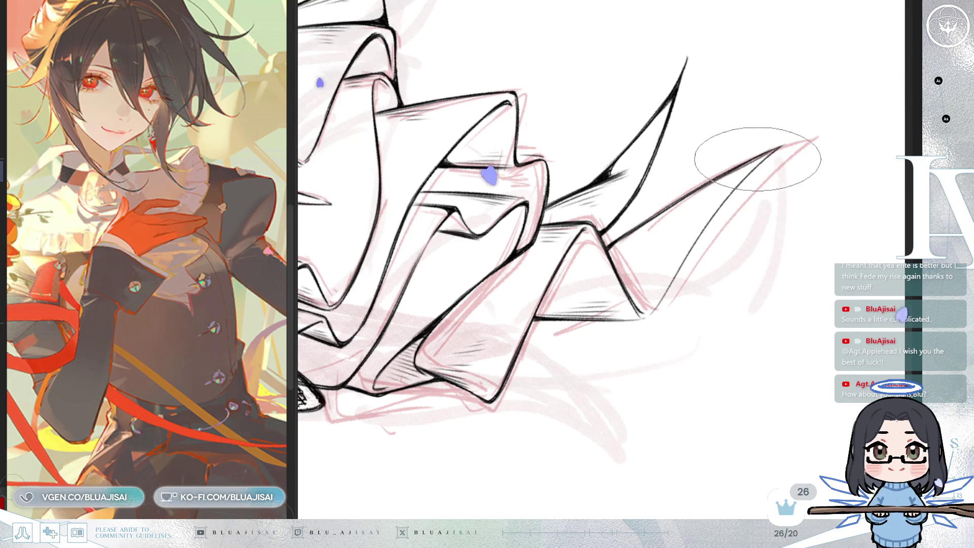
{"action": "left_click_drag", "start_coordinate": [750, 168], "coordinate": [570, 315]}
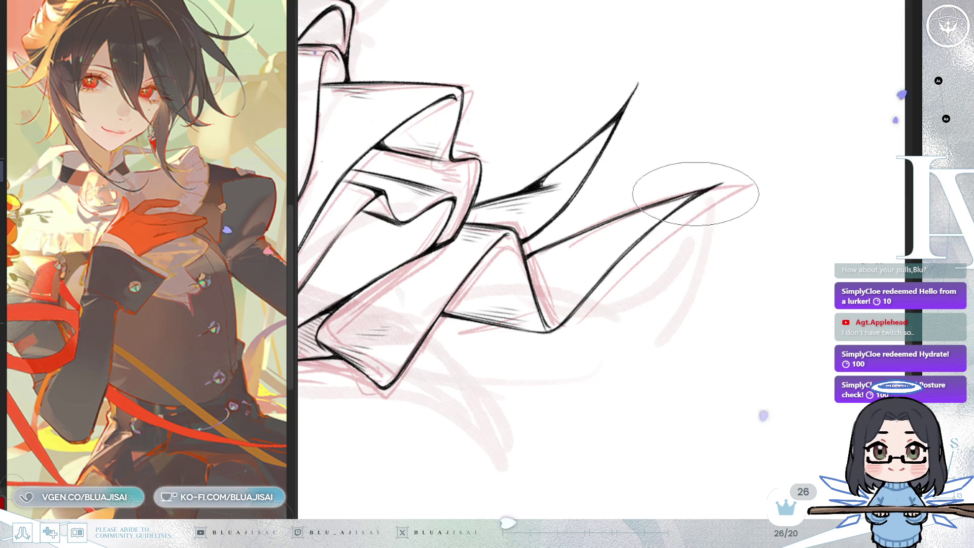
{"action": "mouse_move", "coordinate": [654, 225]}
{"action": "left_mouse_down"}
{"action": "mouse_move", "coordinate": [674, 200]}
{"action": "mouse_move", "coordinate": [630, 218]}
{"action": "mouse_move", "coordinate": [570, 266]}
{"action": "left_mouse_up"}
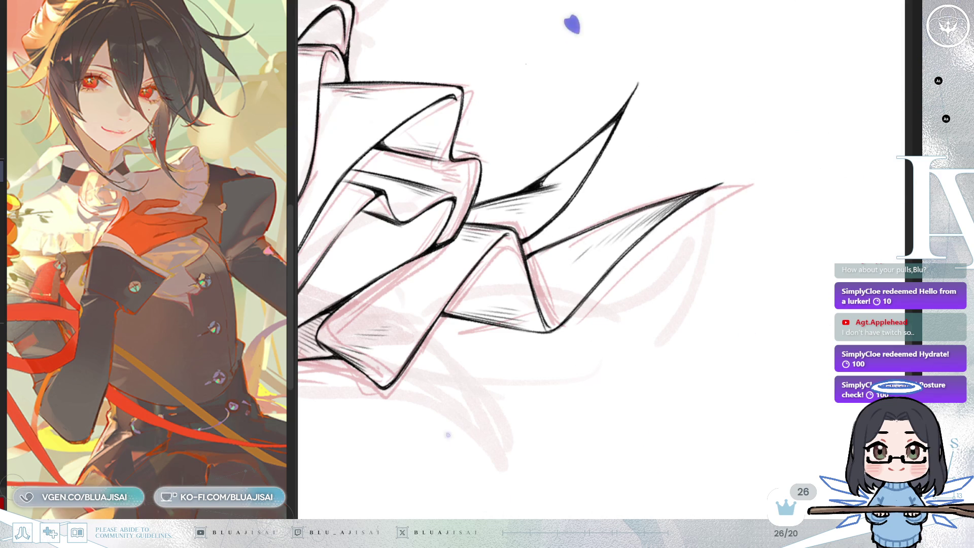
{"action": "scroll", "coordinate": [780, 235], "scroll_direction": "up", "scroll_amount": 5}
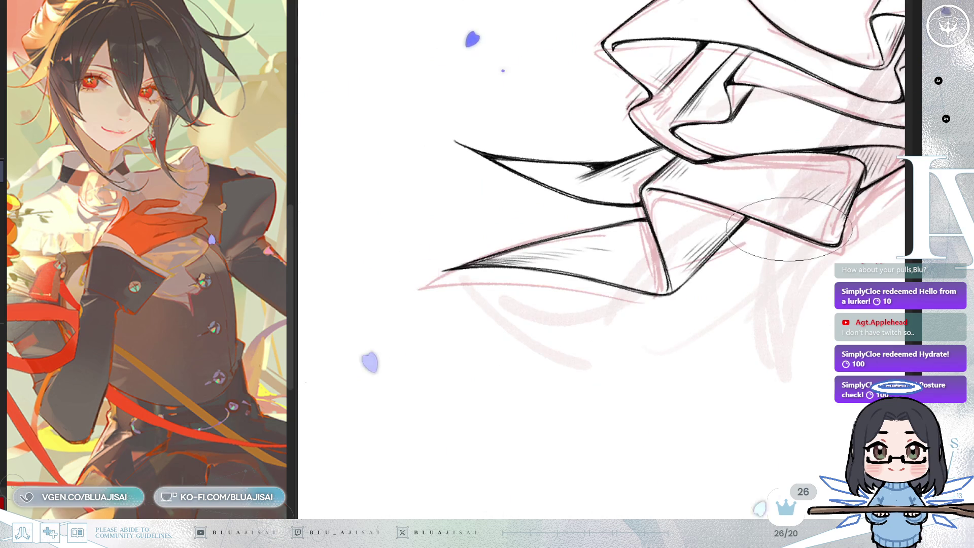
{"action": "scroll", "coordinate": [717, 272], "scroll_direction": "down", "scroll_amount": 3}
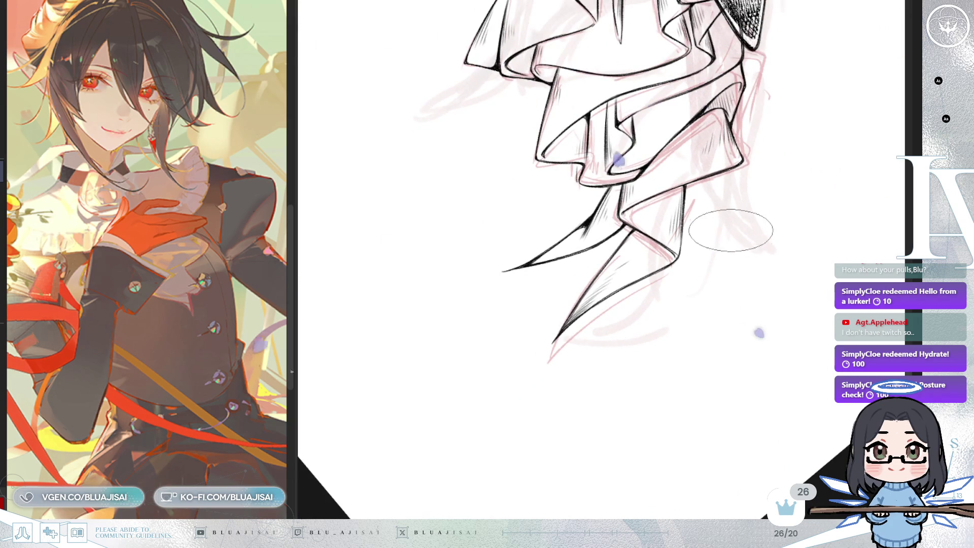
{"action": "scroll", "coordinate": [745, 239], "scroll_direction": "up", "scroll_amount": 5}
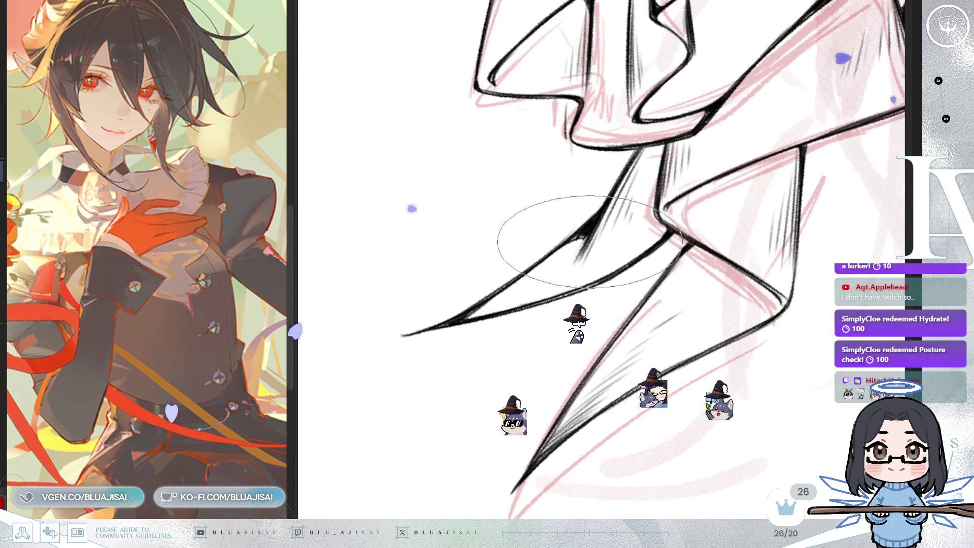
{"action": "scroll", "coordinate": [787, 203], "scroll_direction": "down", "scroll_amount": 2}
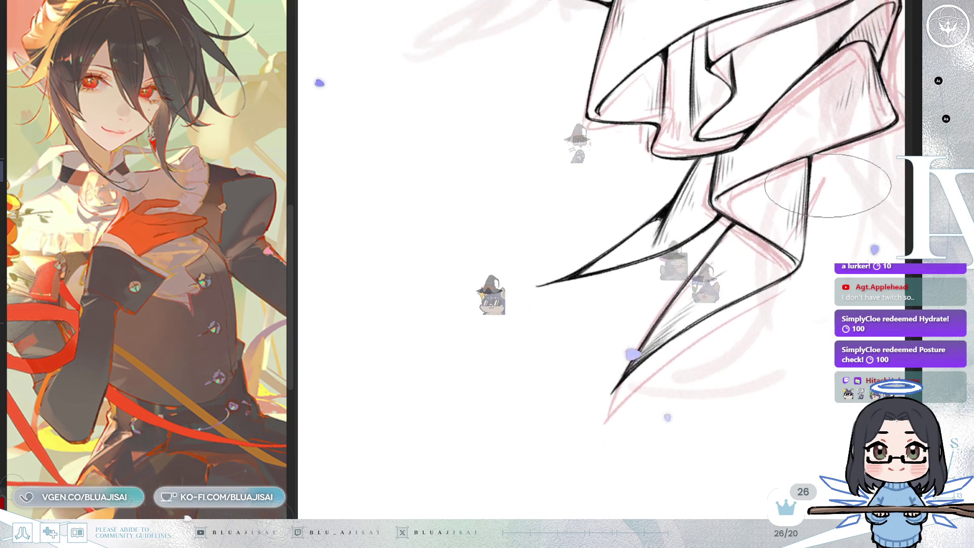
{"action": "mouse_move", "coordinate": [779, 261]}
{"action": "left_mouse_down"}
{"action": "mouse_move", "coordinate": [668, 365]}
{"action": "mouse_move", "coordinate": [652, 265]}
{"action": "left_mouse_up"}
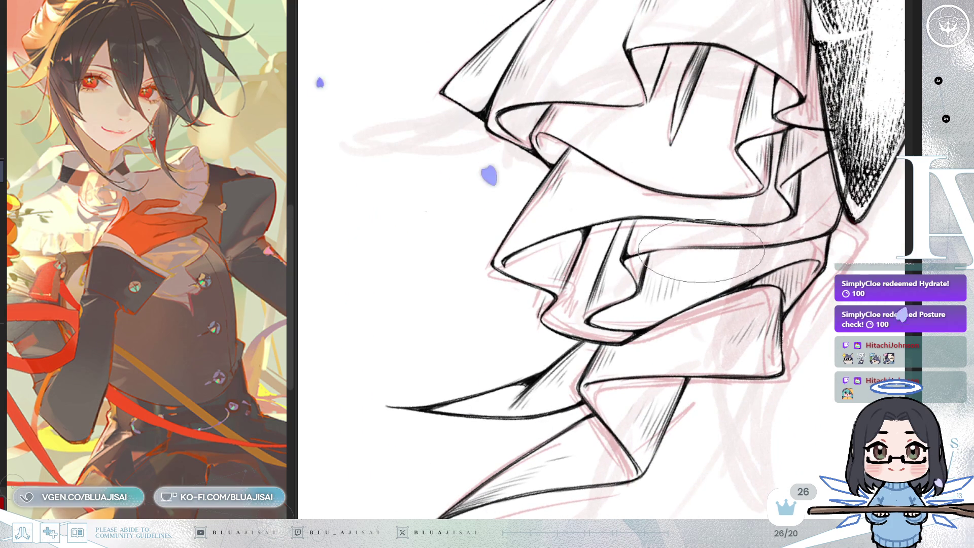
{"action": "left_click_drag", "start_coordinate": [780, 242], "coordinate": [765, 307]}
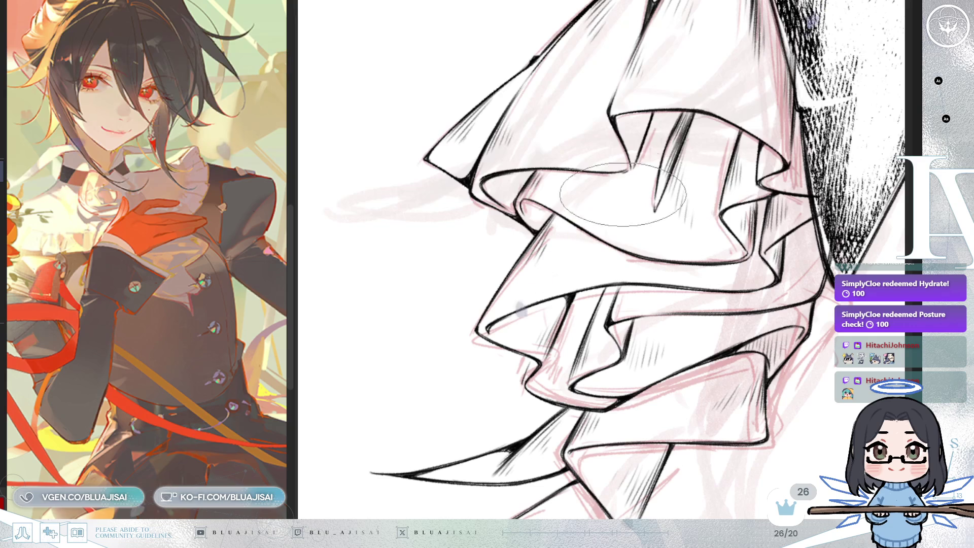
{"action": "scroll", "coordinate": [695, 245], "scroll_direction": "down", "scroll_amount": 1}
{"action": "scroll", "coordinate": [699, 273], "scroll_direction": "down", "scroll_amount": 1}
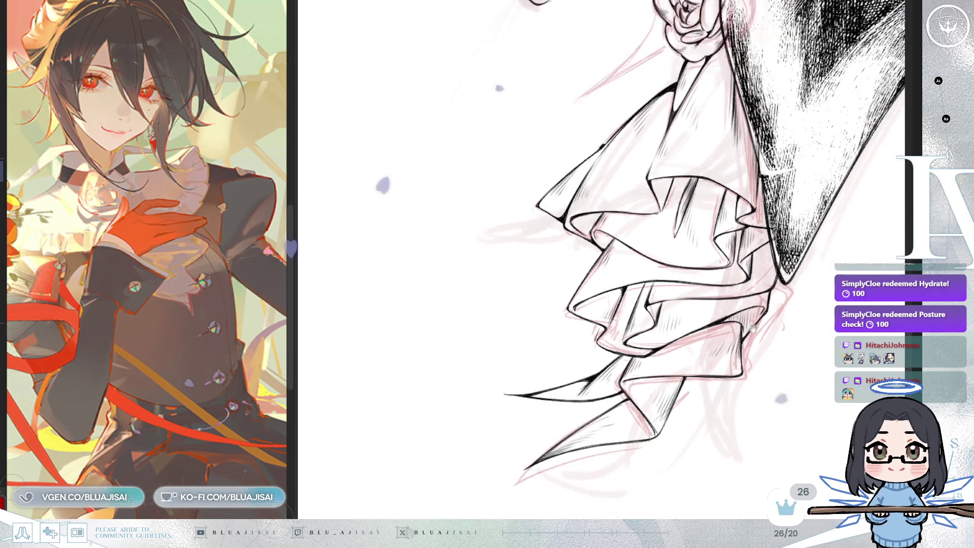
{"action": "scroll", "coordinate": [812, 126], "scroll_direction": "down", "scroll_amount": 2}
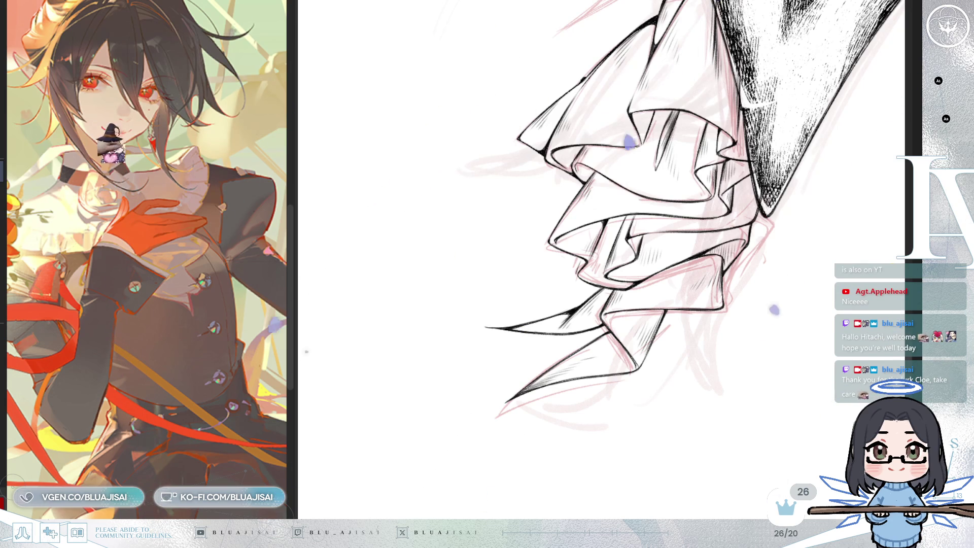
Step: Zoom the view and rotate the canvas clockwise around the upper jabot
{"action": "scroll", "coordinate": [587, 58], "scroll_direction": "up", "scroll_amount": 2}
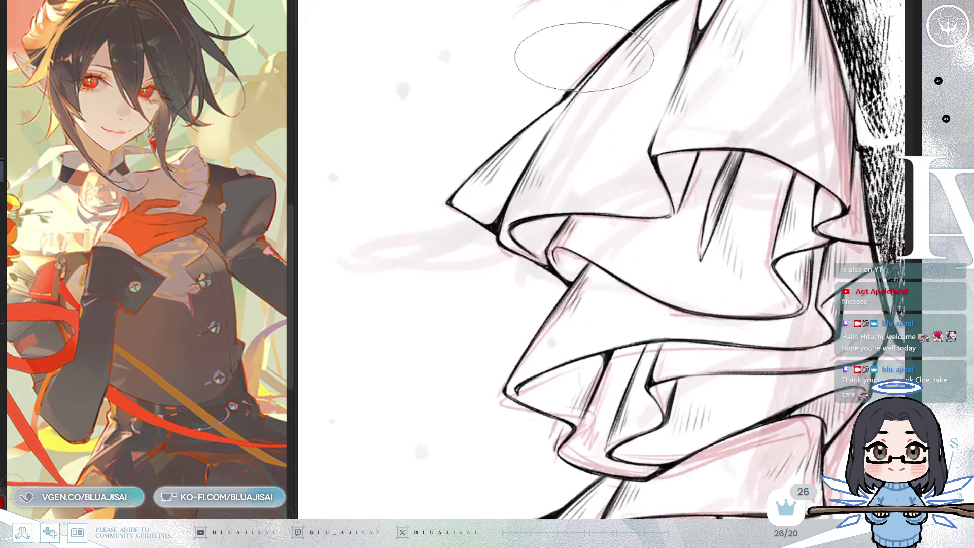
{"action": "scroll", "coordinate": [587, 57], "scroll_direction": "down", "scroll_amount": 2}
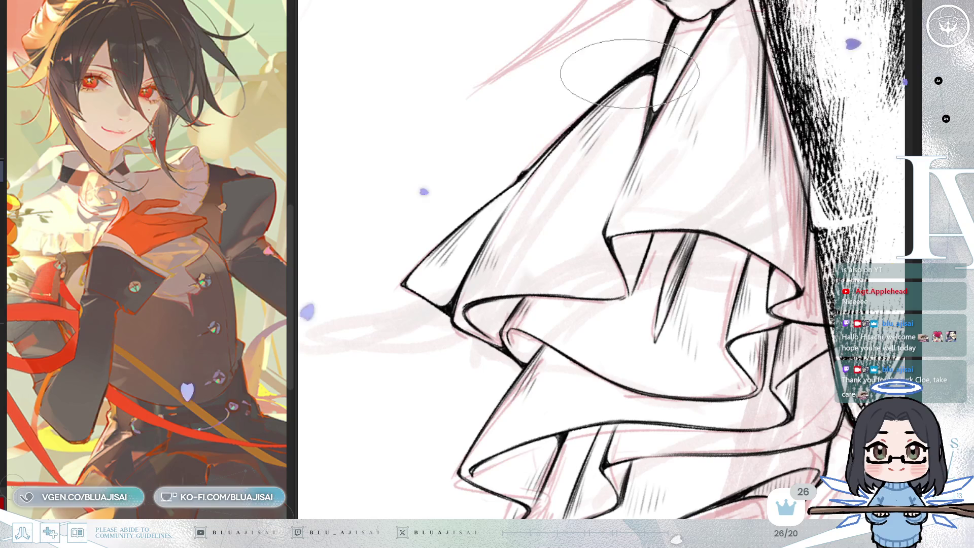
{"action": "scroll", "coordinate": [611, 89], "scroll_direction": "down", "scroll_amount": 10}
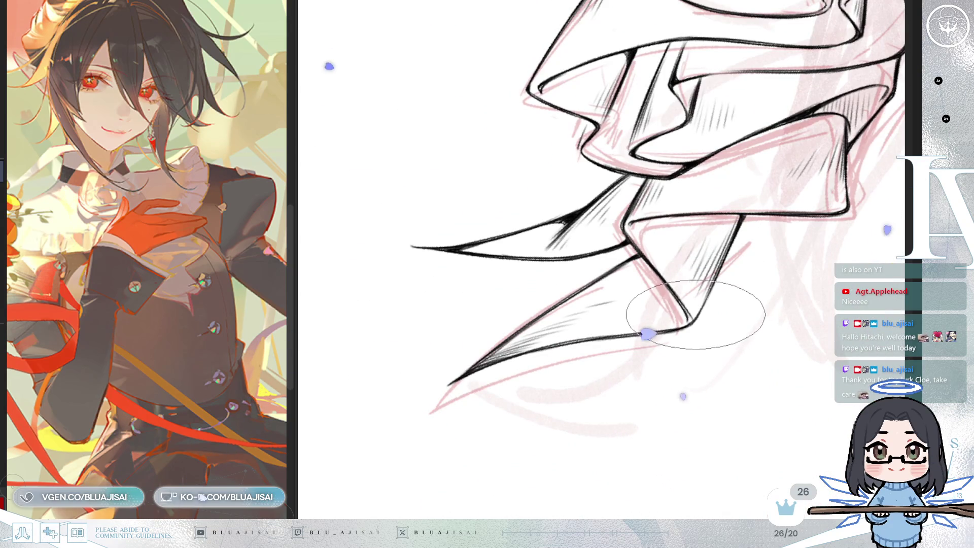
{"action": "scroll", "coordinate": [734, 268], "scroll_direction": "down", "scroll_amount": 1}
{"action": "scroll", "coordinate": [809, 250], "scroll_direction": "up", "scroll_amount": 3}
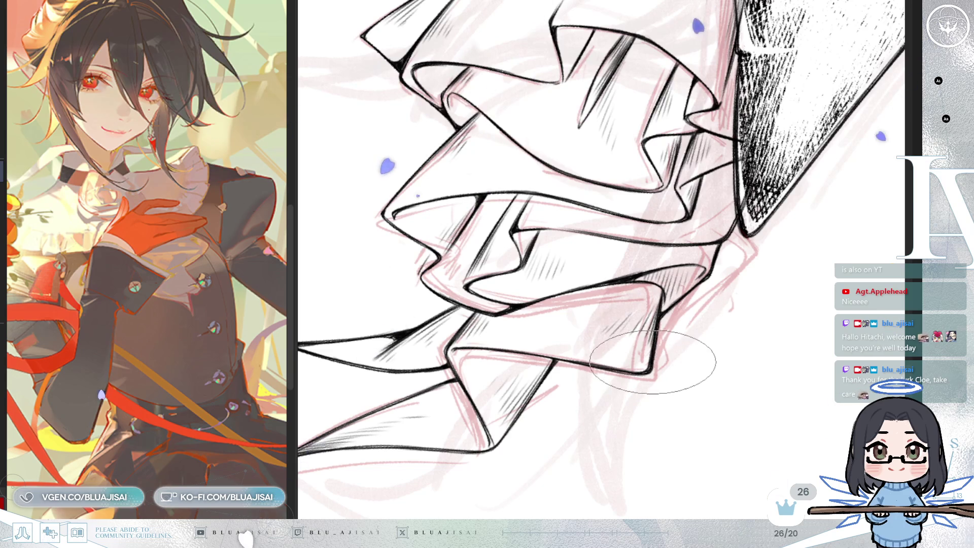
{"action": "scroll", "coordinate": [661, 311], "scroll_direction": "down", "scroll_amount": 3}
{"action": "scroll", "coordinate": [659, 374], "scroll_direction": "up", "scroll_amount": 2}
{"action": "key", "text": "End"}
{"action": "key", "text": "End"}
{"action": "key", "text": "End"}
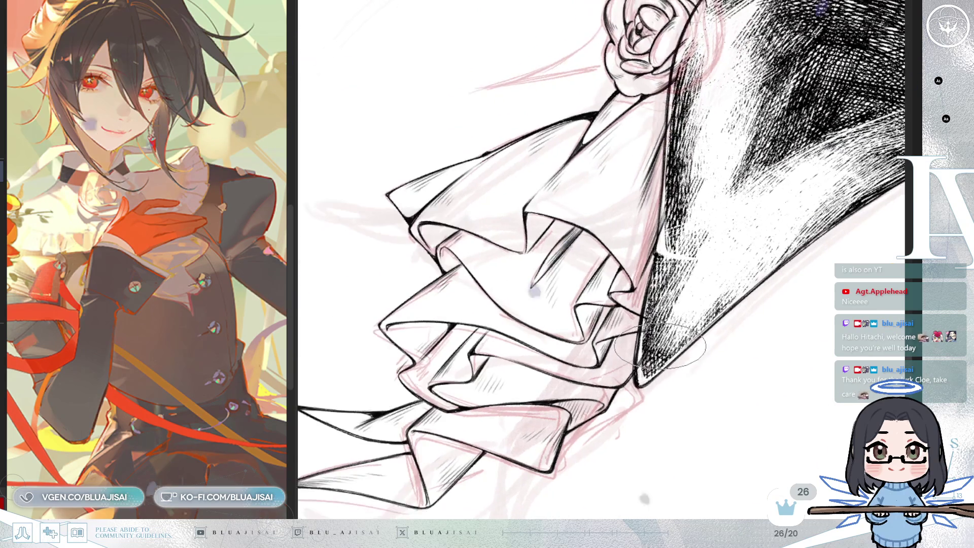
{"action": "scroll", "coordinate": [660, 244], "scroll_direction": "up", "scroll_amount": 2}
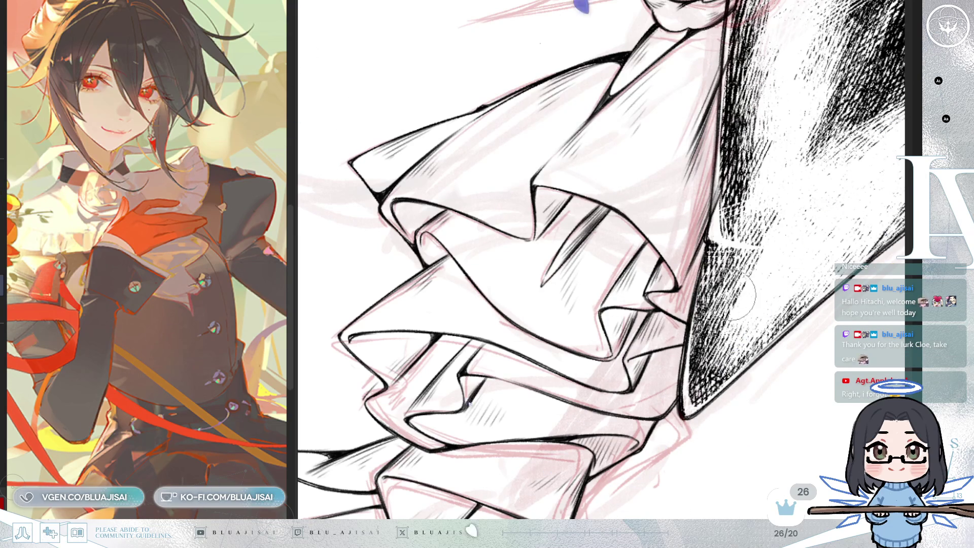
Step: Ink the sketch line below the rose and the fold line rising up to it
{"action": "left_click_drag", "start_coordinate": [737, 238], "coordinate": [687, 370]}
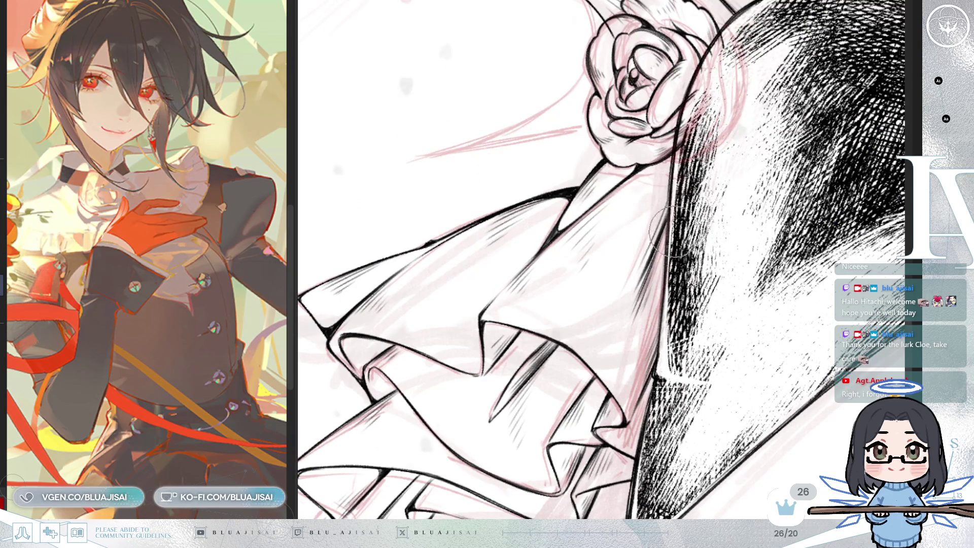
{"action": "left_click_drag", "start_coordinate": [689, 188], "coordinate": [663, 333]}
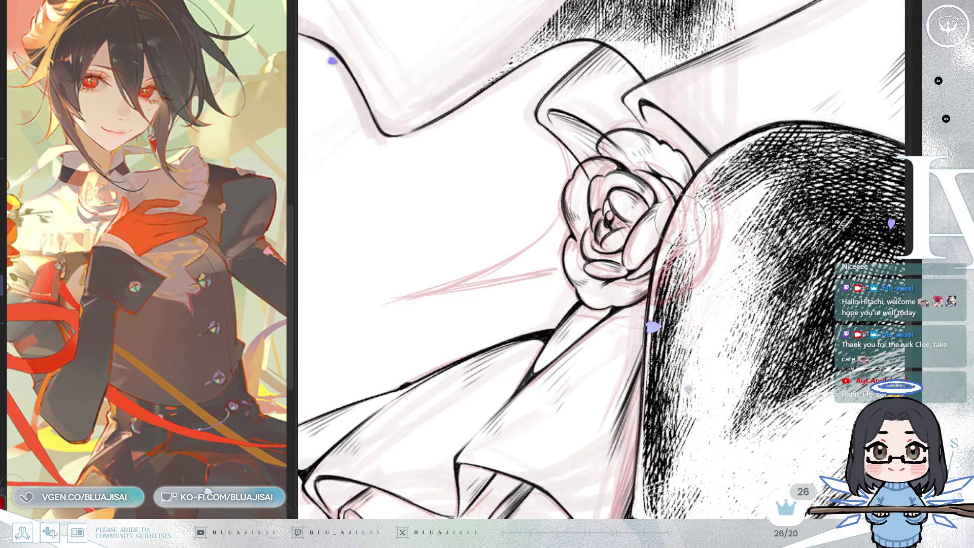
{"action": "key", "text": "h"}
{"action": "key", "text": "h"}
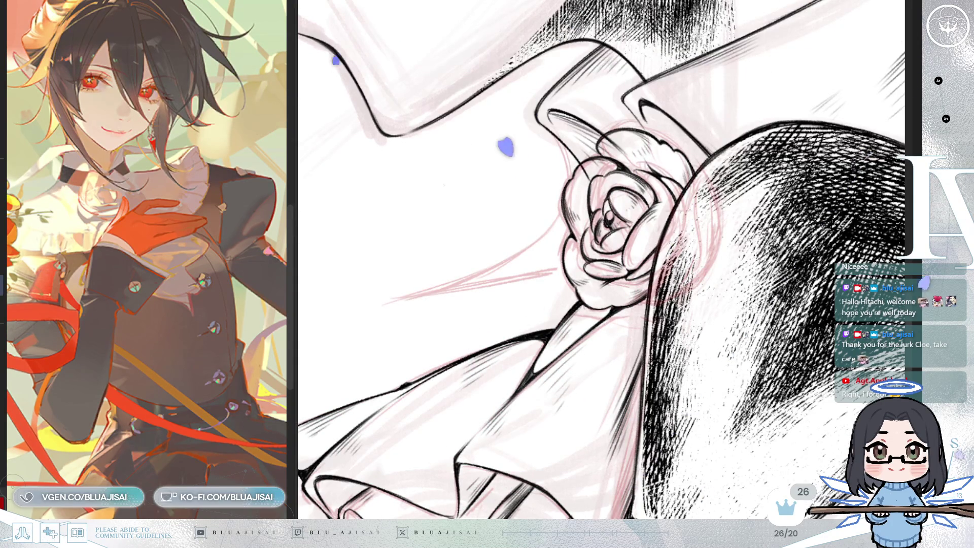
{"action": "left_click_drag", "start_coordinate": [528, 127], "coordinate": [558, 148]}
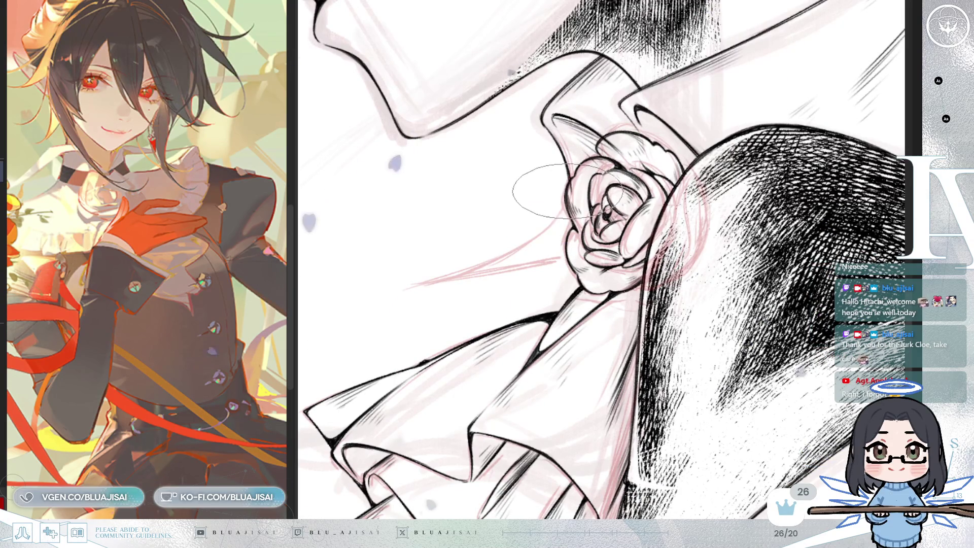
{"action": "key", "text": "Delete"}
{"action": "key", "text": "Delete"}
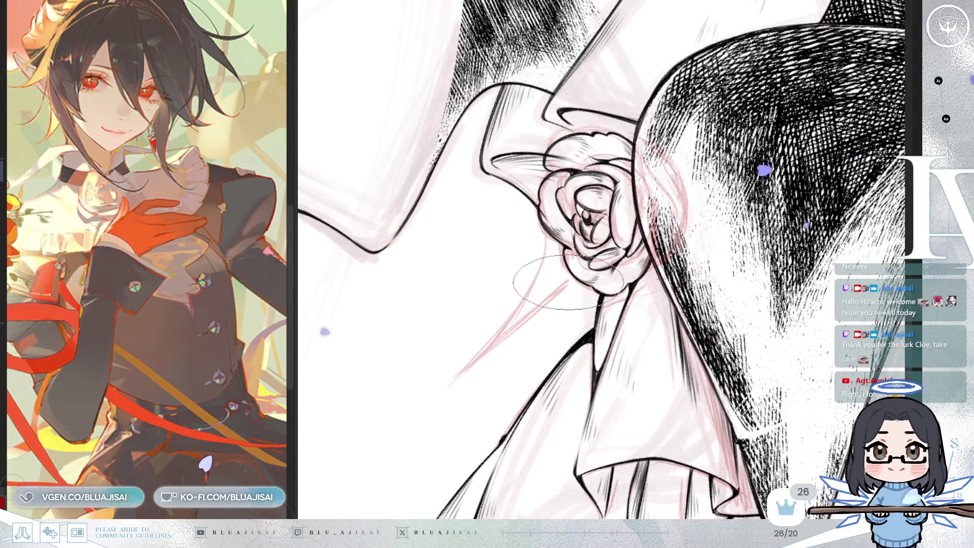
{"action": "left_click_drag", "start_coordinate": [545, 239], "coordinate": [510, 325]}
{"action": "left_click_drag", "start_coordinate": [453, 381], "coordinate": [559, 293]}
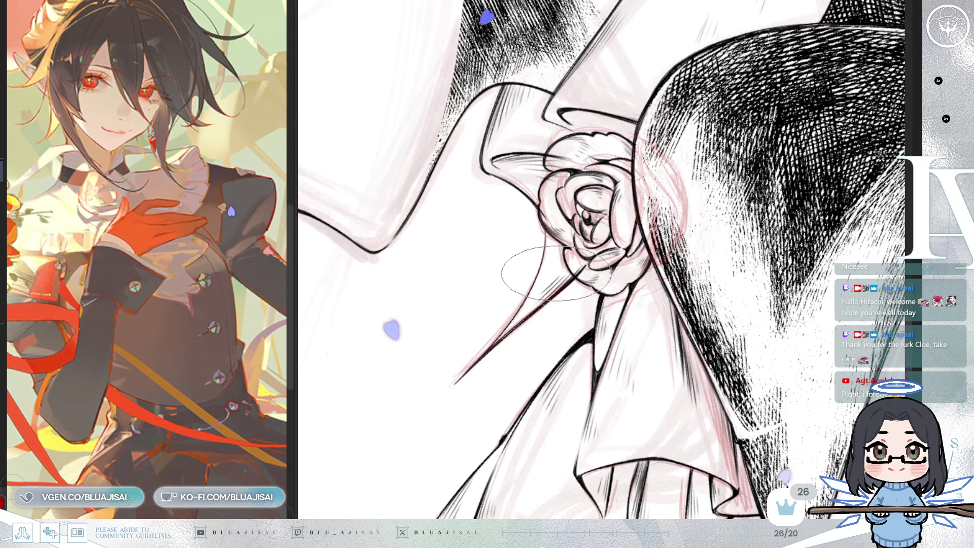
Step: Rotate, mirror and zoom out the view to check the inked rose area
{"action": "key", "text": "minus"}
{"action": "key", "text": "minus"}
{"action": "key", "text": "minus"}
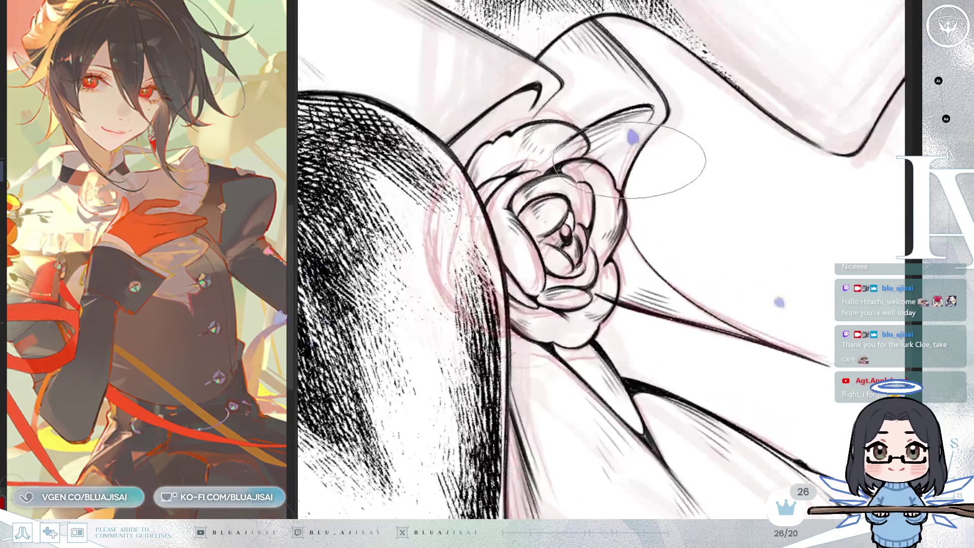
{"action": "mouse_move", "coordinate": [664, 162]}
{"action": "left_mouse_down"}
{"action": "mouse_move", "coordinate": [689, 287]}
{"action": "mouse_move", "coordinate": [653, 228]}
{"action": "left_mouse_up"}
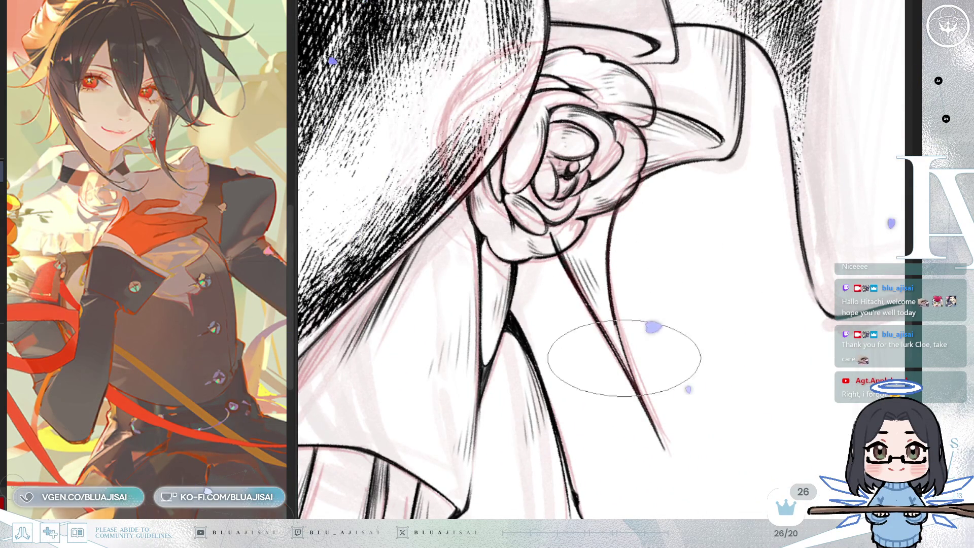
{"action": "key", "text": "h"}
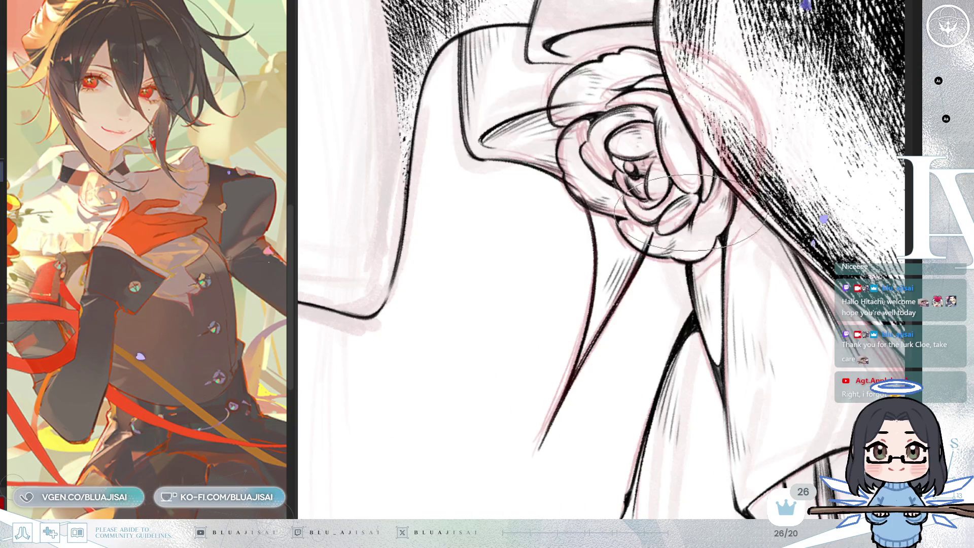
{"action": "key", "text": "minus"}
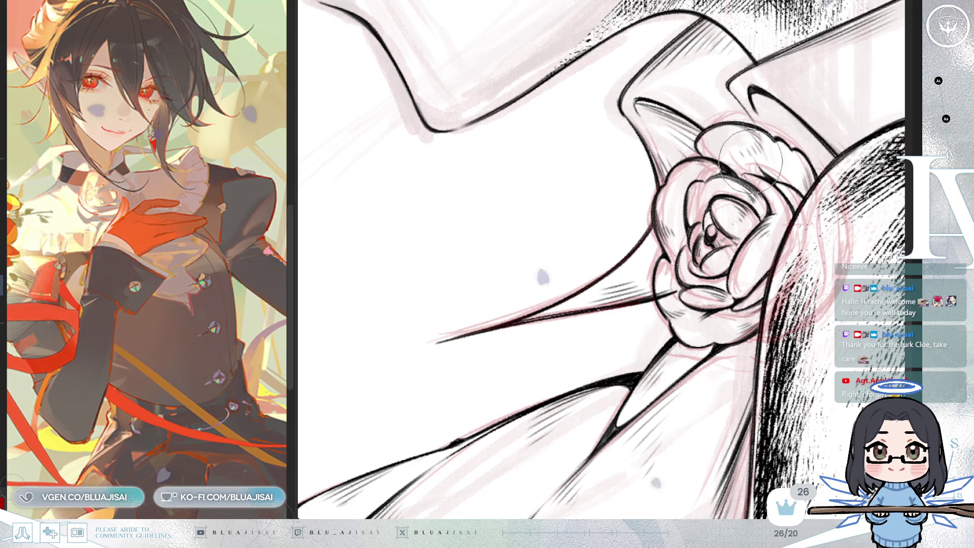
{"action": "key", "text": "h"}
{"action": "left_click_drag", "start_coordinate": [746, 151], "coordinate": [571, 195]}
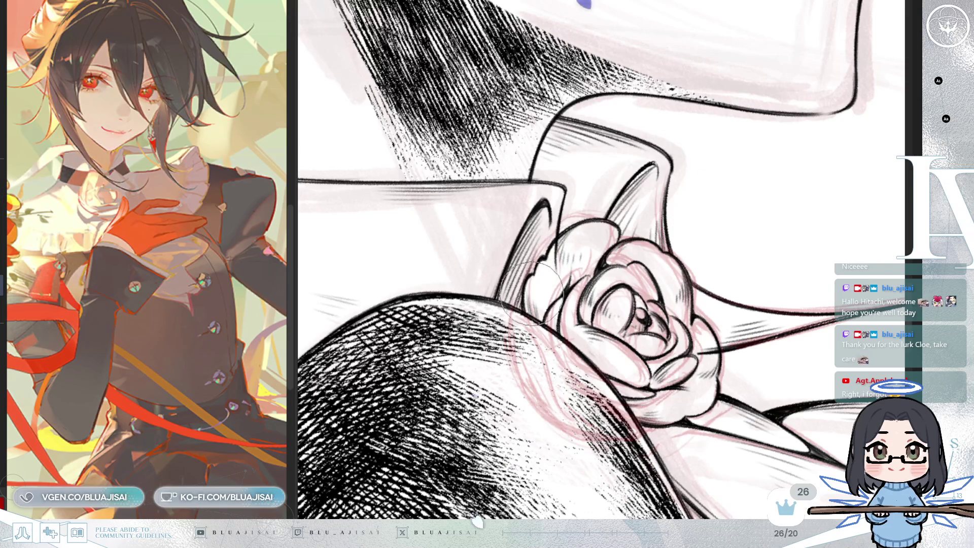
{"action": "key", "text": "ctrl+minus"}
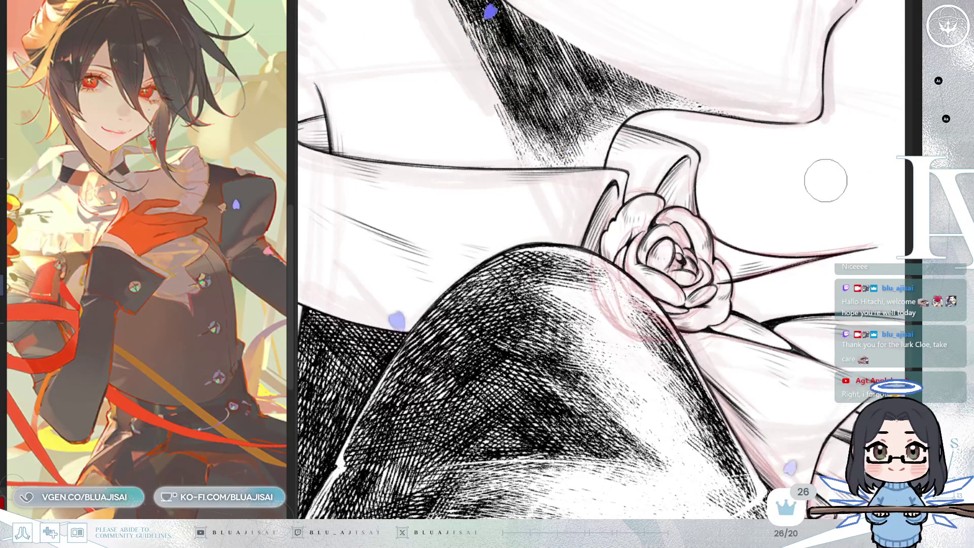
{"action": "key", "text": "h"}
{"action": "scroll", "coordinate": [616, 294], "scroll_direction": "up", "scroll_amount": 5}
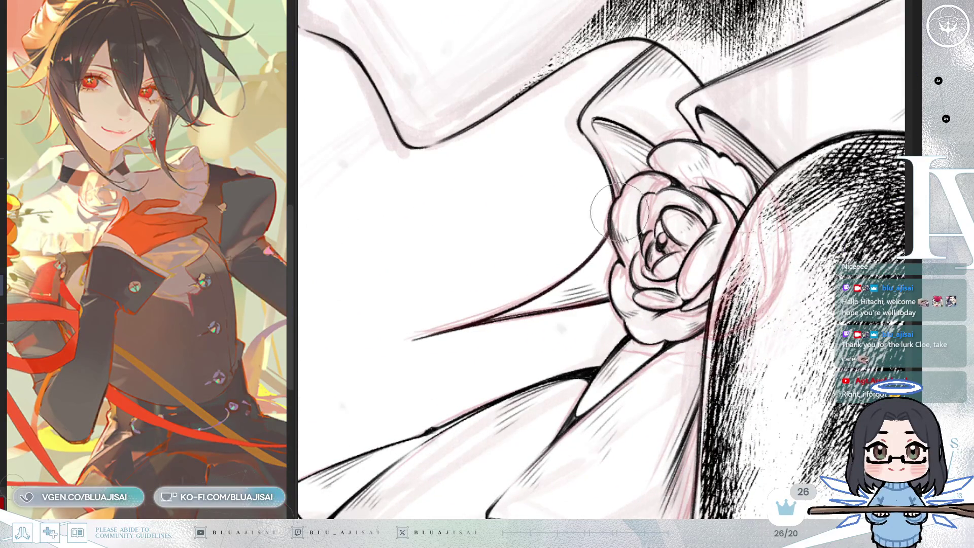
{"action": "scroll", "coordinate": [629, 219], "scroll_direction": "down", "scroll_amount": 5}
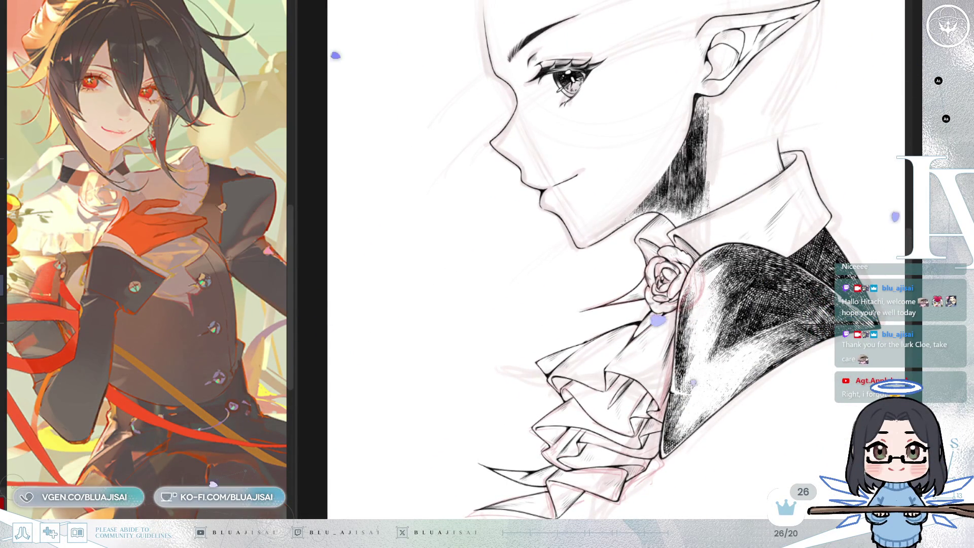
Step: Erase stray sketch lines around the rose, compare ink to sketch, and unhide the hair sketch
{"action": "left_click_drag", "start_coordinate": [695, 274], "coordinate": [634, 356]}
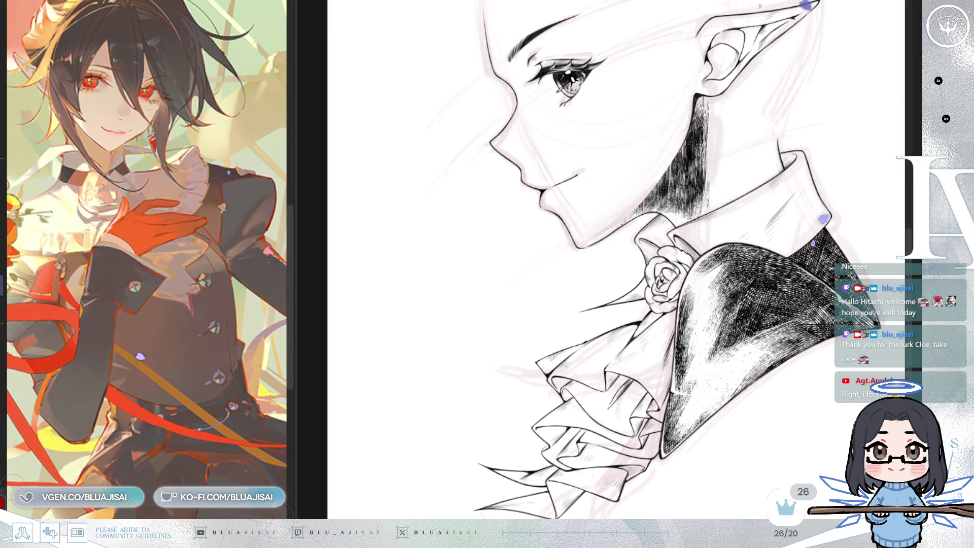
{"action": "key", "text": "ctrl+z"}
{"action": "key", "text": "ctrl+y"}
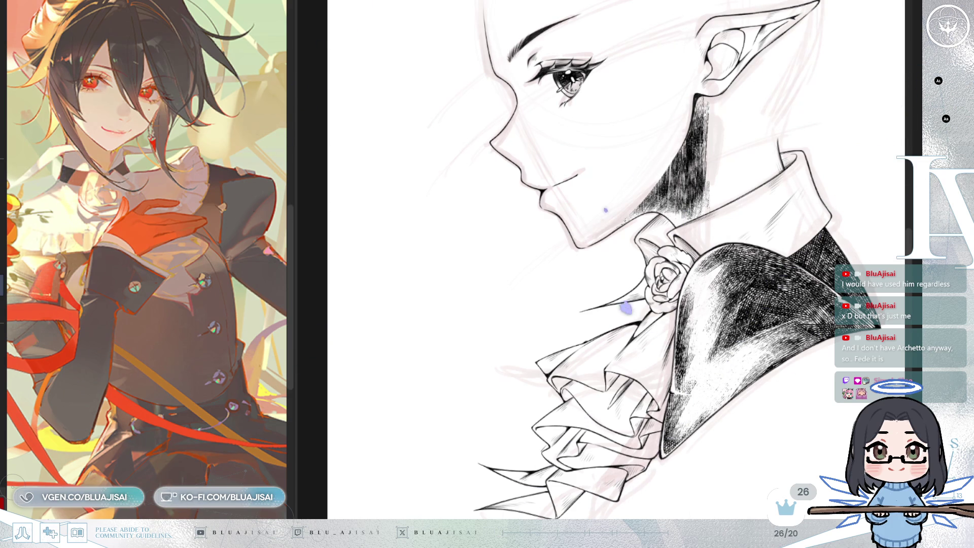
{"action": "key", "text": "ctrl+z"}
{"action": "scroll", "coordinate": [621, 260], "scroll_direction": "up", "scroll_amount": 5}
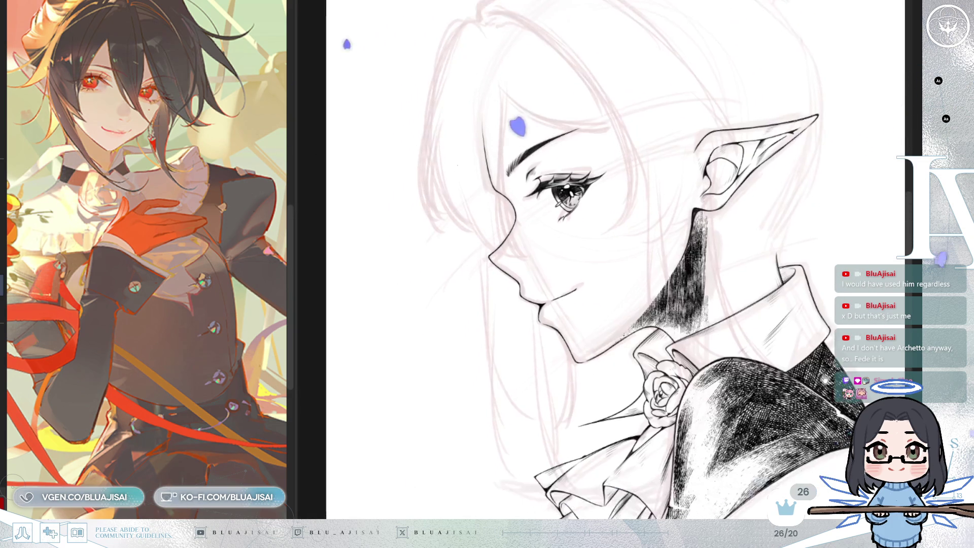
Step: With the inking pen, trace the left outer hair contour and a faint inner strand
{"action": "scroll", "coordinate": [609, 253], "scroll_direction": "right", "scroll_amount": 2}
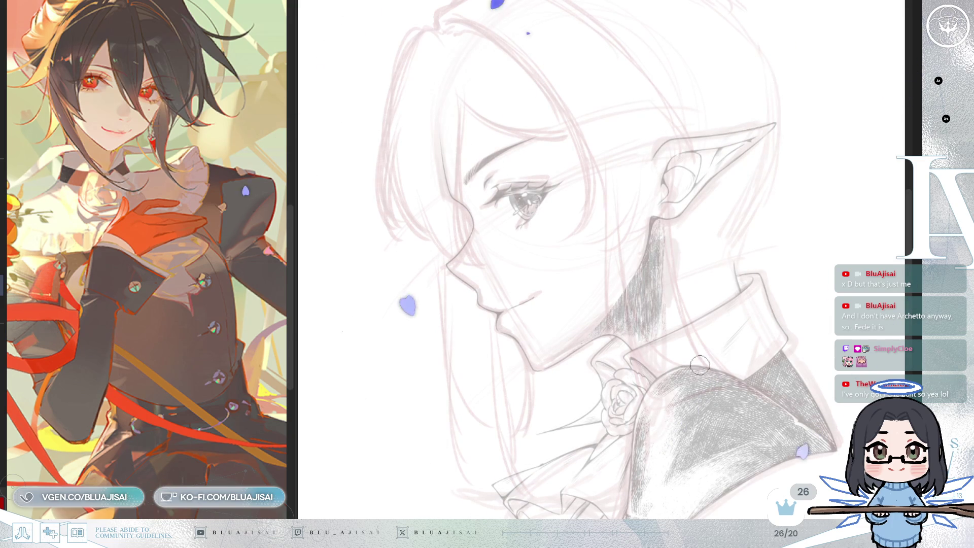
{"action": "key", "text": "e"}
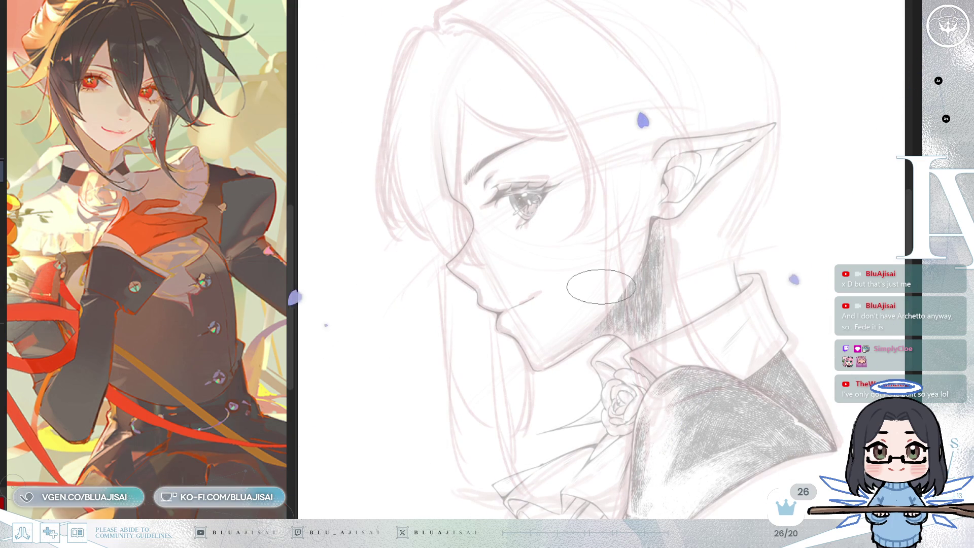
{"action": "left_click_drag", "start_coordinate": [601, 287], "coordinate": [649, 340]}
{"action": "left_click_drag", "start_coordinate": [207, 302], "coordinate": [221, 360]}
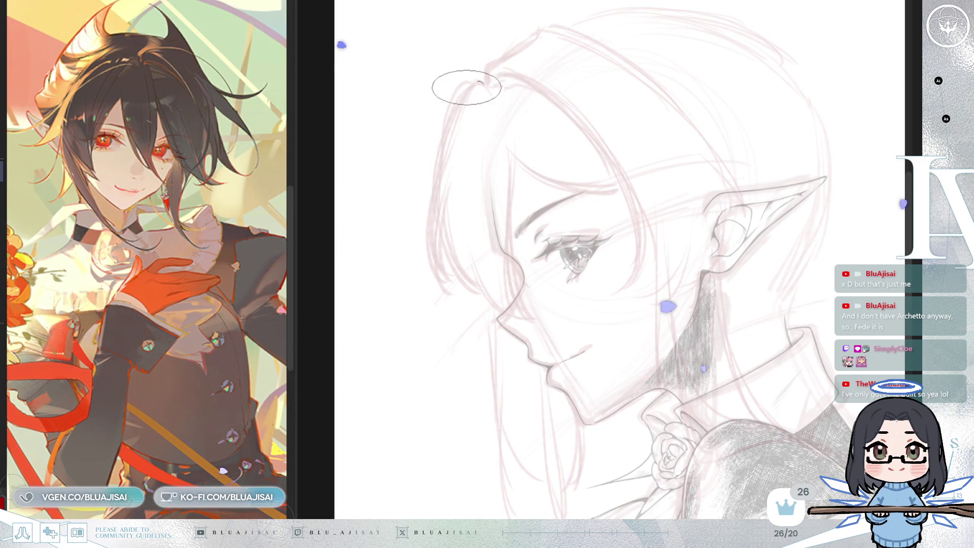
{"action": "left_click_drag", "start_coordinate": [482, 84], "coordinate": [421, 274]}
{"action": "left_click_drag", "start_coordinate": [440, 169], "coordinate": [420, 288]}
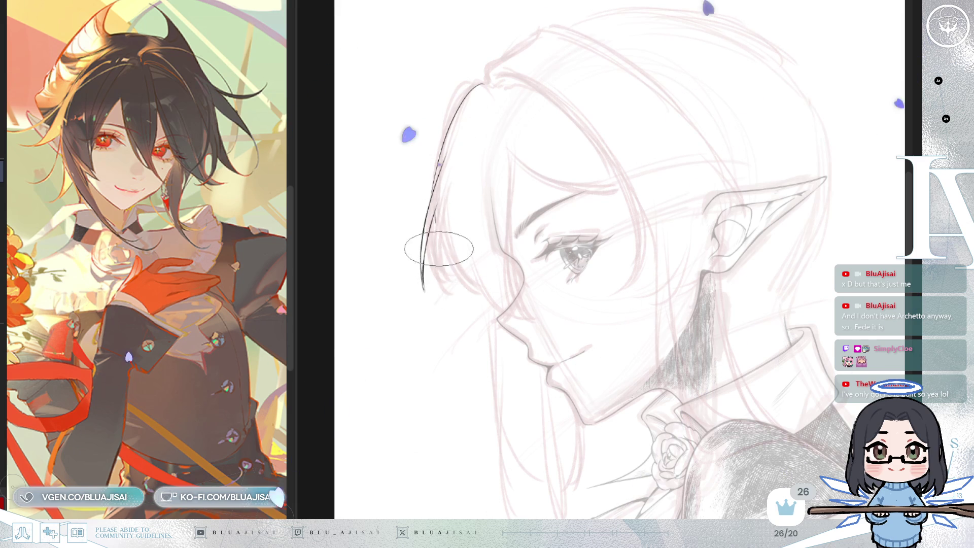
{"action": "left_click_drag", "start_coordinate": [436, 228], "coordinate": [459, 296]}
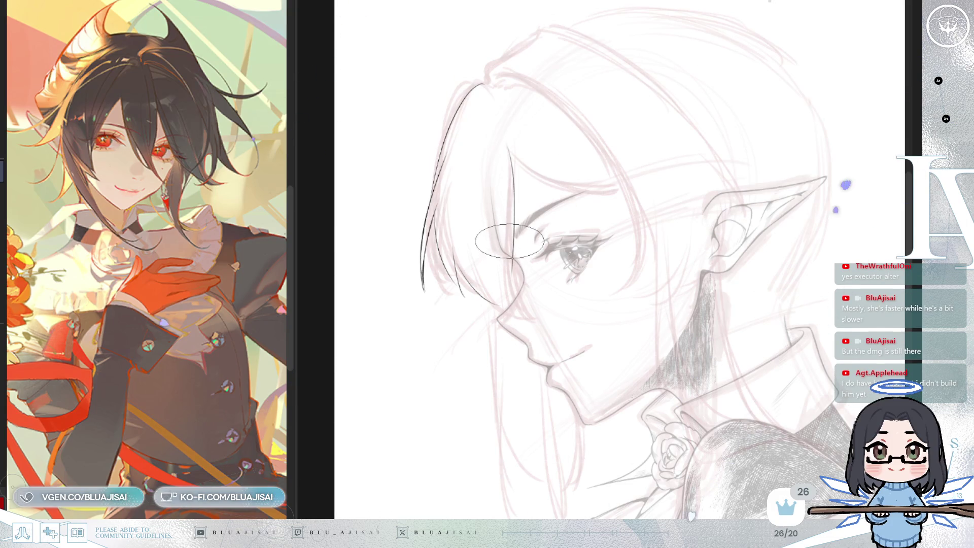
Step: Draw a thin inner hair line just inside the left contour beside the face
{"action": "scroll", "coordinate": [508, 241], "scroll_direction": "down", "scroll_amount": 1}
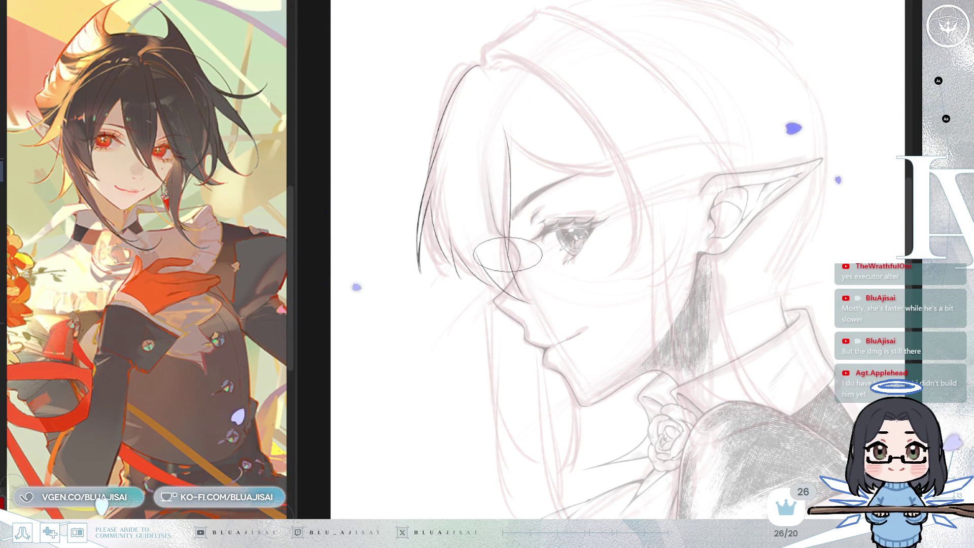
{"action": "scroll", "coordinate": [538, 119], "scroll_direction": "up", "scroll_amount": 1}
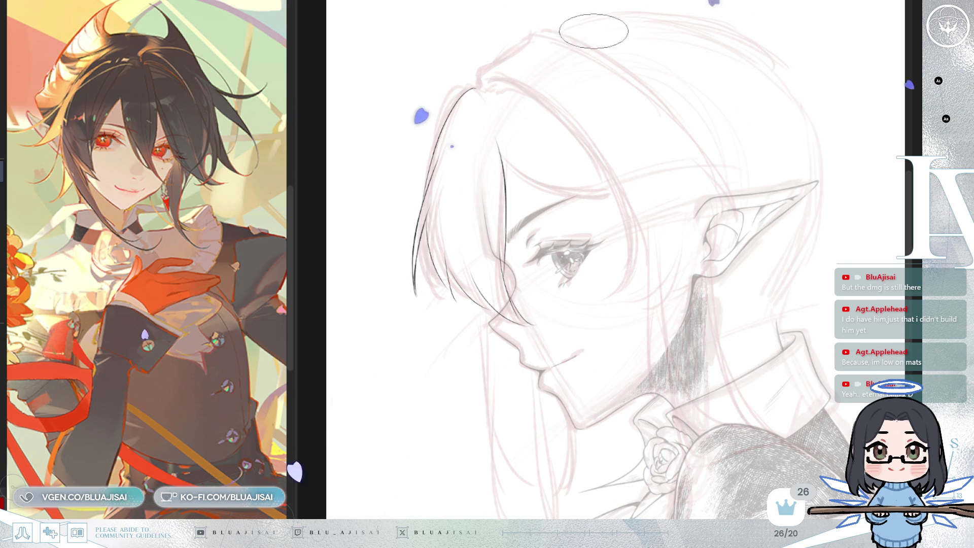
Step: Ink a hair strand near the top of the head, redrawing it more cleanly
{"action": "key", "text": "-"}
{"action": "left_click_drag", "start_coordinate": [665, 130], "coordinate": [616, 272]}
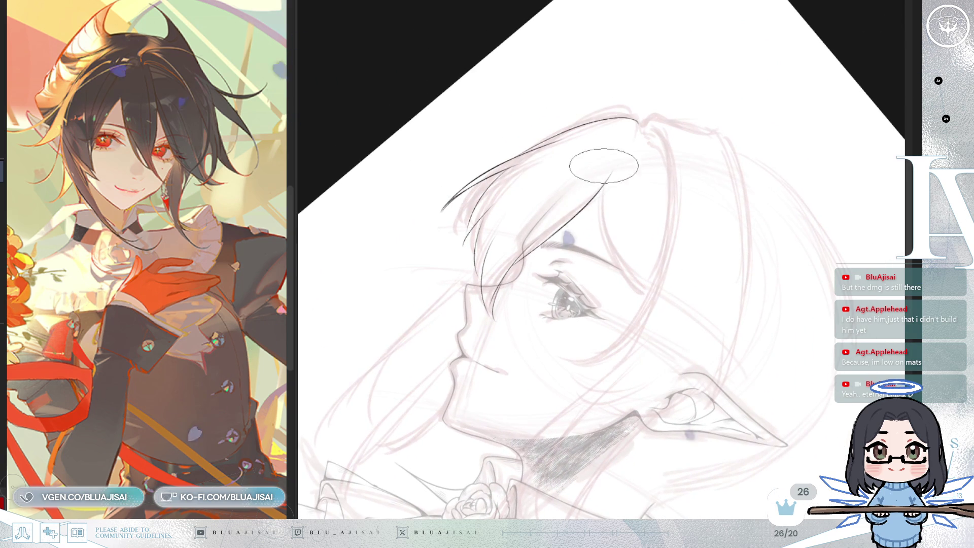
{"action": "left_click_drag", "start_coordinate": [609, 175], "coordinate": [620, 277]}
{"action": "key", "text": "ctrl+z"}
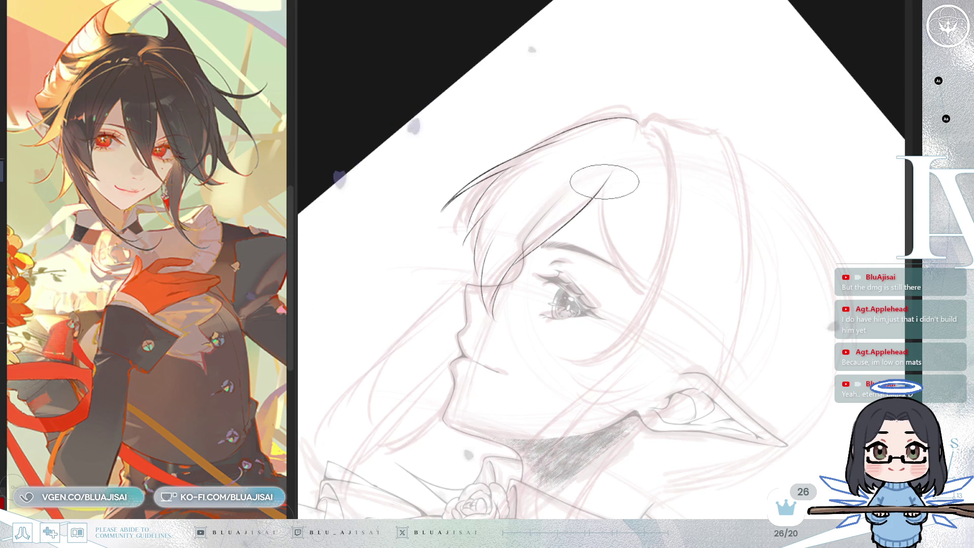
{"action": "left_click_drag", "start_coordinate": [602, 189], "coordinate": [627, 288]}
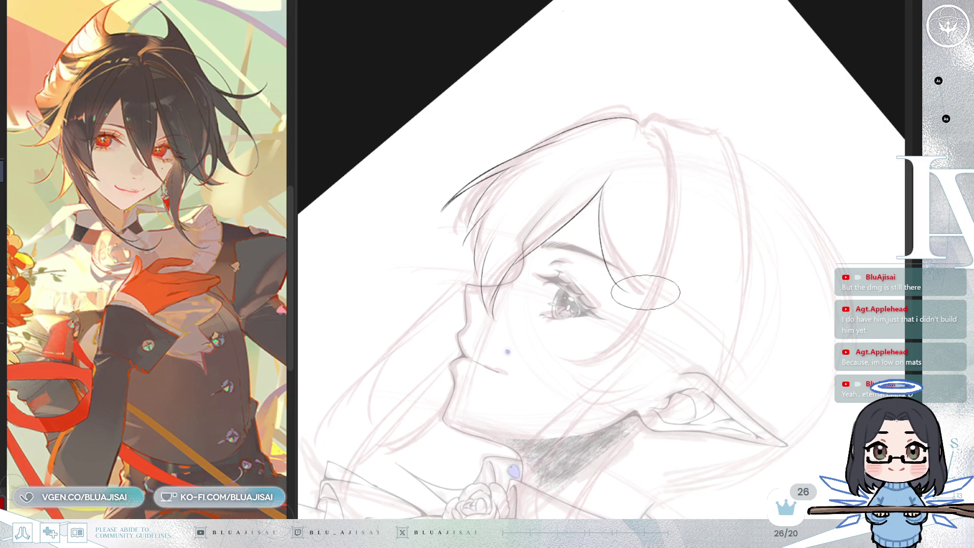
Step: Turn the view back toward upright and ink a new strand beside the bangs
{"action": "scroll", "coordinate": [625, 276], "scroll_direction": "up", "scroll_amount": 2}
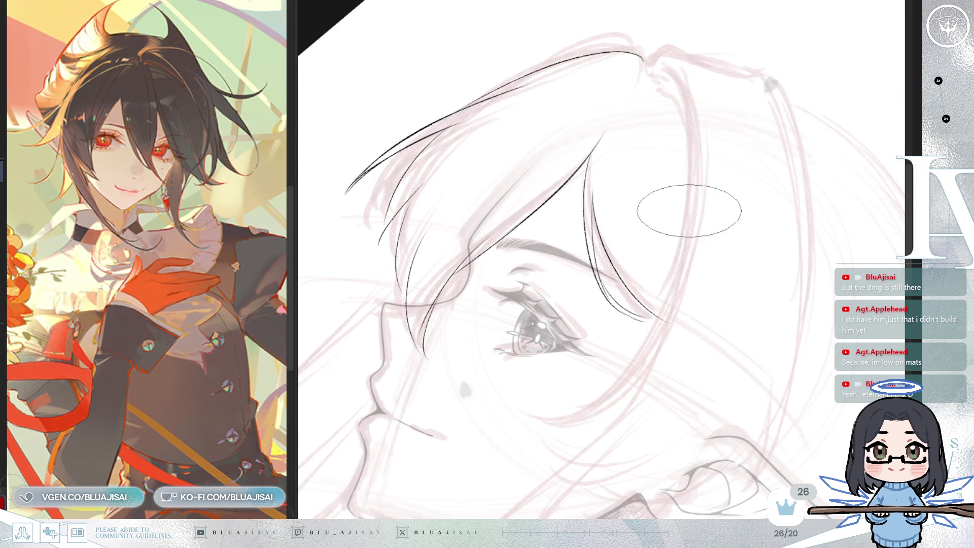
{"action": "scroll", "coordinate": [685, 215], "scroll_direction": "down", "scroll_amount": 2}
{"action": "key", "text": "h"}
{"action": "key", "text": "End"}
{"action": "key", "text": "End"}
{"action": "key", "text": "End"}
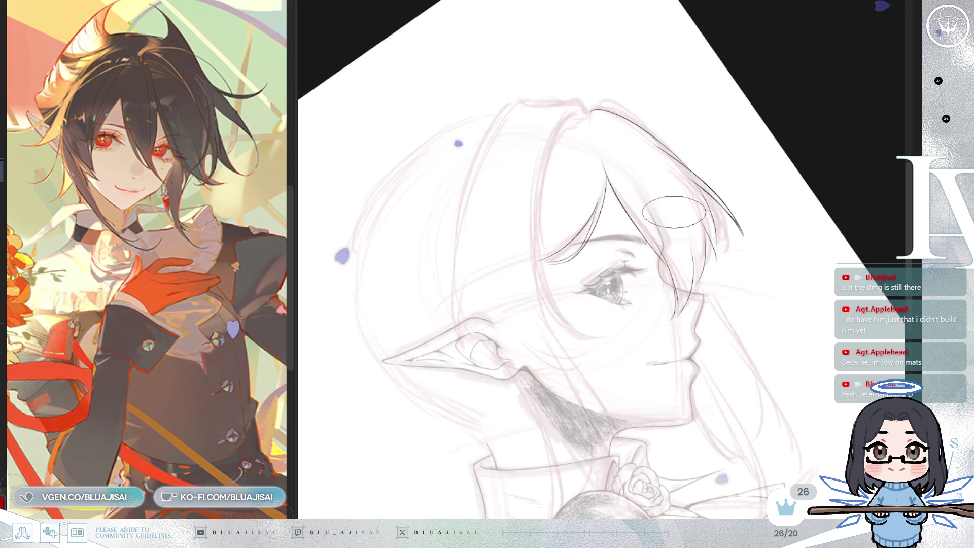
{"action": "key", "text": "End"}
{"action": "key", "text": "End"}
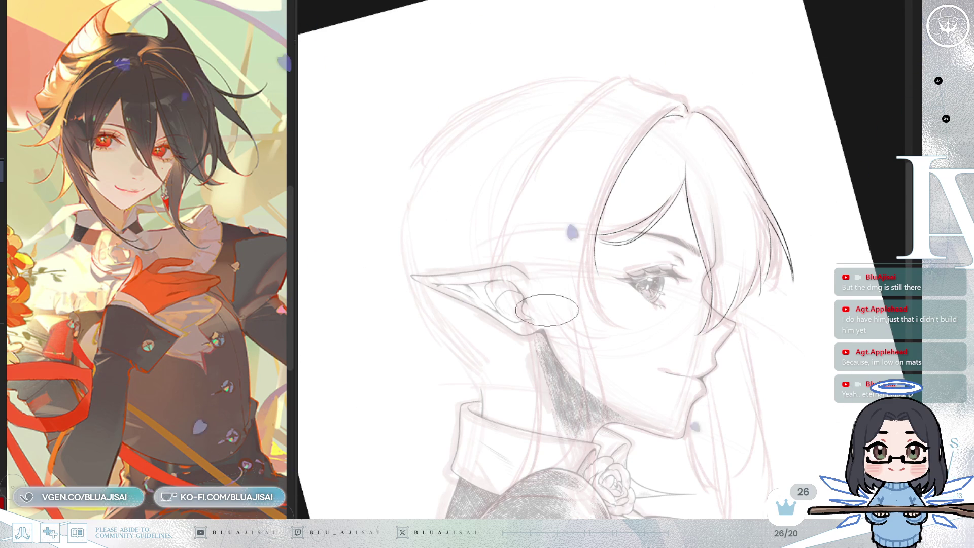
{"action": "key", "text": "asciicircum"}
{"action": "key", "text": "asciicircum"}
{"action": "key", "text": "asciicircum"}
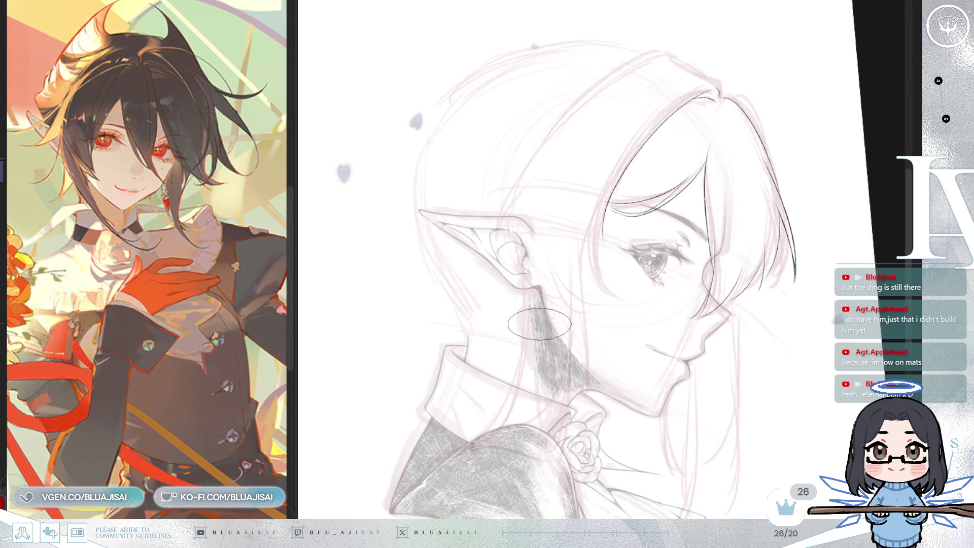
{"action": "scroll", "coordinate": [692, 157], "scroll_direction": "up", "scroll_amount": 1}
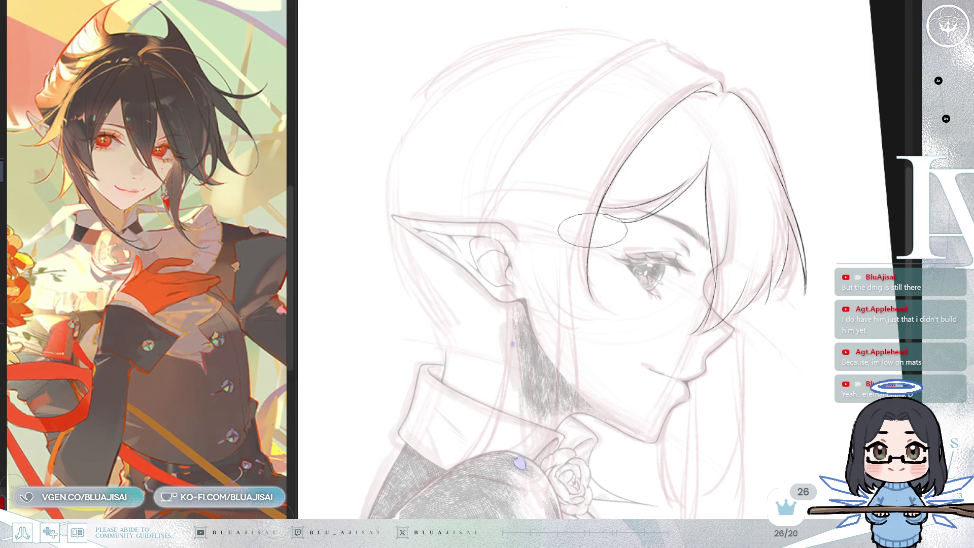
{"action": "left_click_drag", "start_coordinate": [606, 312], "coordinate": [577, 238]}
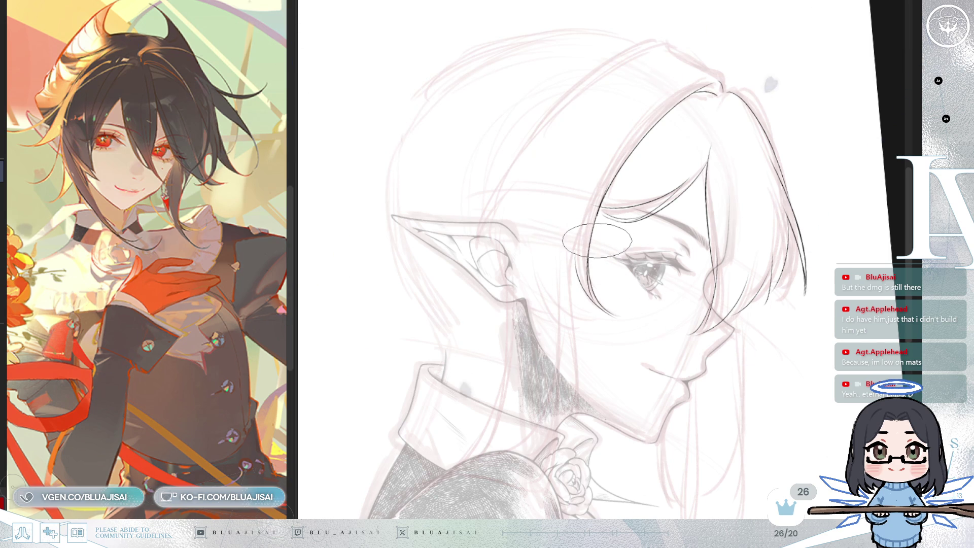
Step: Reorient and enlarge the head view, then ink a curved strand across the crown
{"action": "key", "text": "asciicircum"}
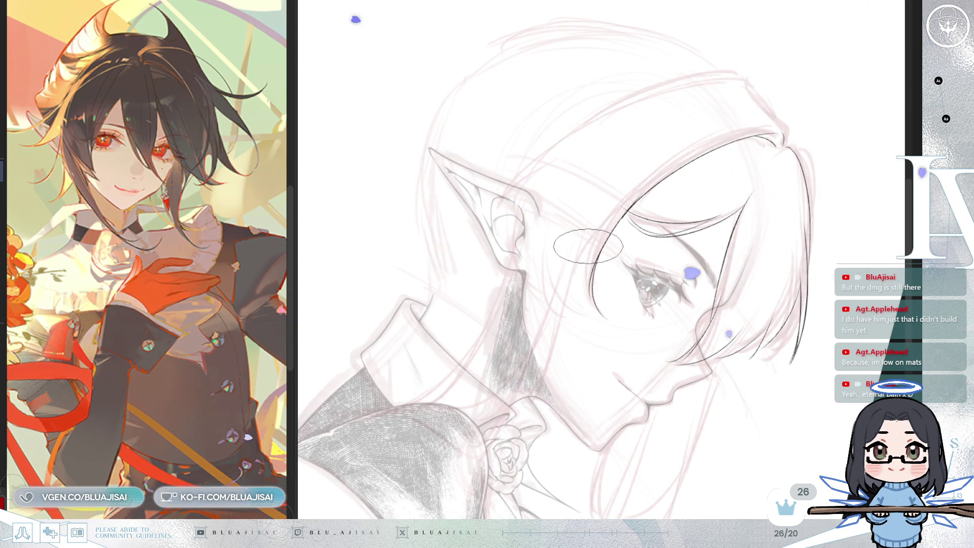
{"action": "key", "text": "minus"}
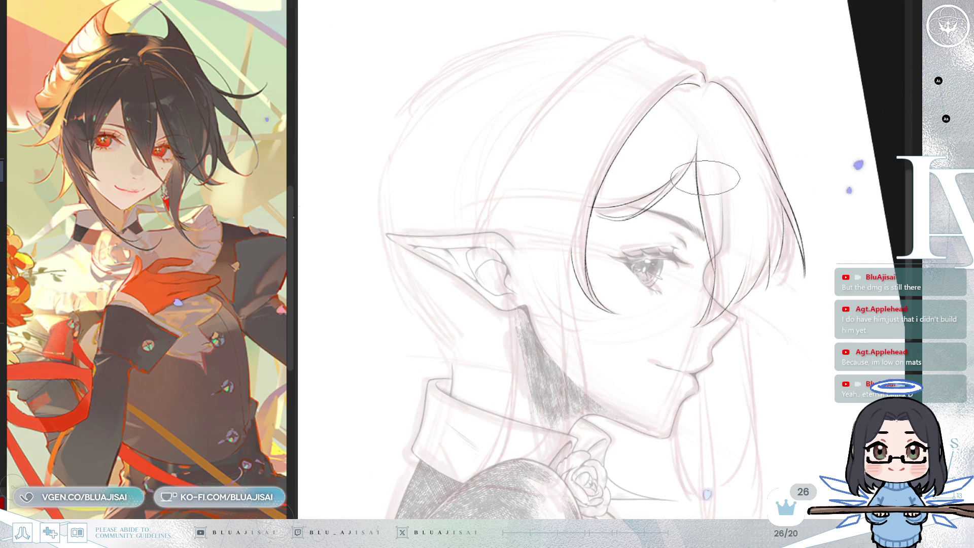
{"action": "left_click_drag", "start_coordinate": [684, 207], "coordinate": [687, 194]}
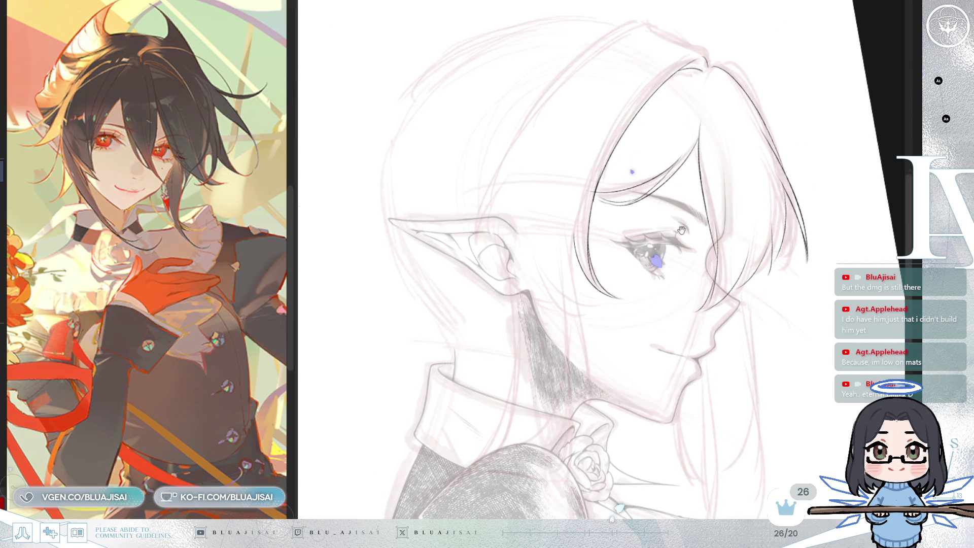
{"action": "key", "text": "h"}
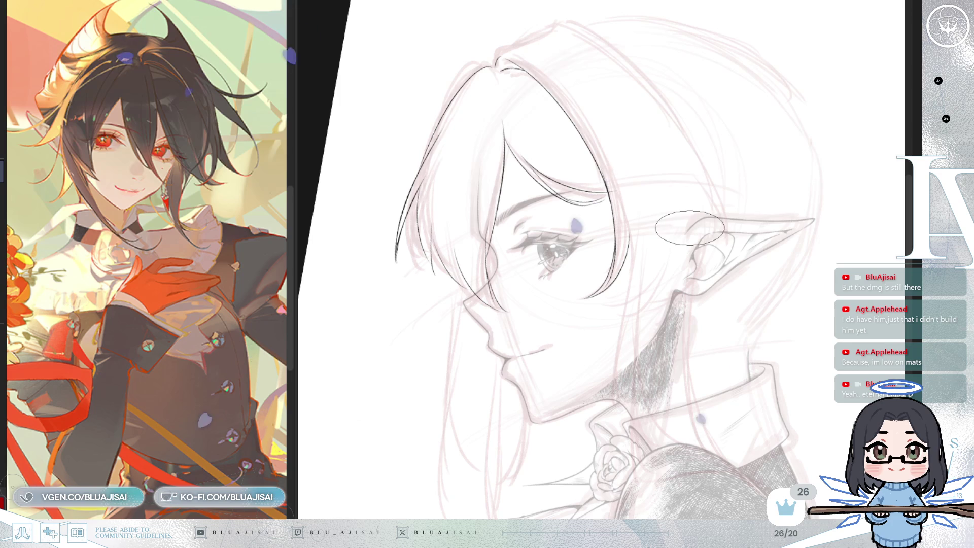
{"action": "scroll", "coordinate": [690, 228], "scroll_direction": "up", "scroll_amount": 2}
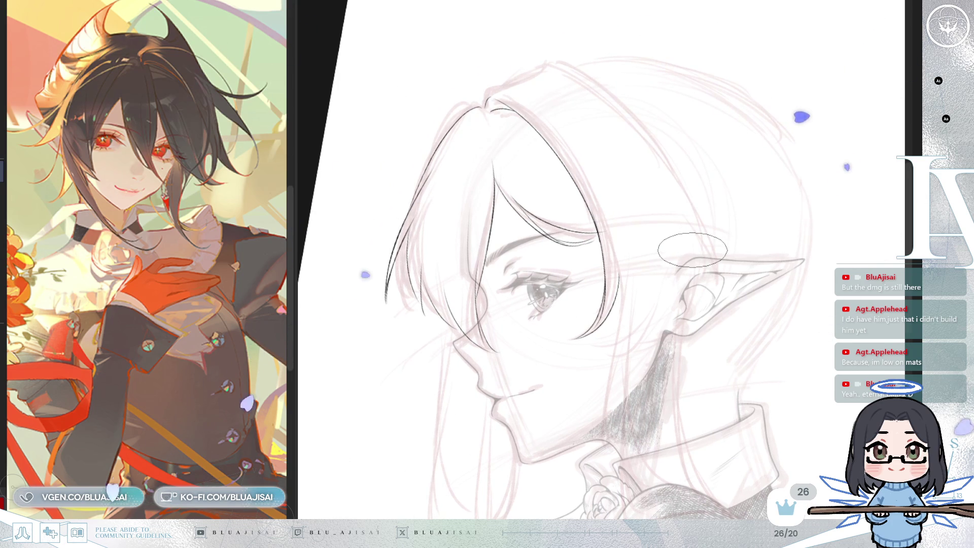
{"action": "key", "text": "h"}
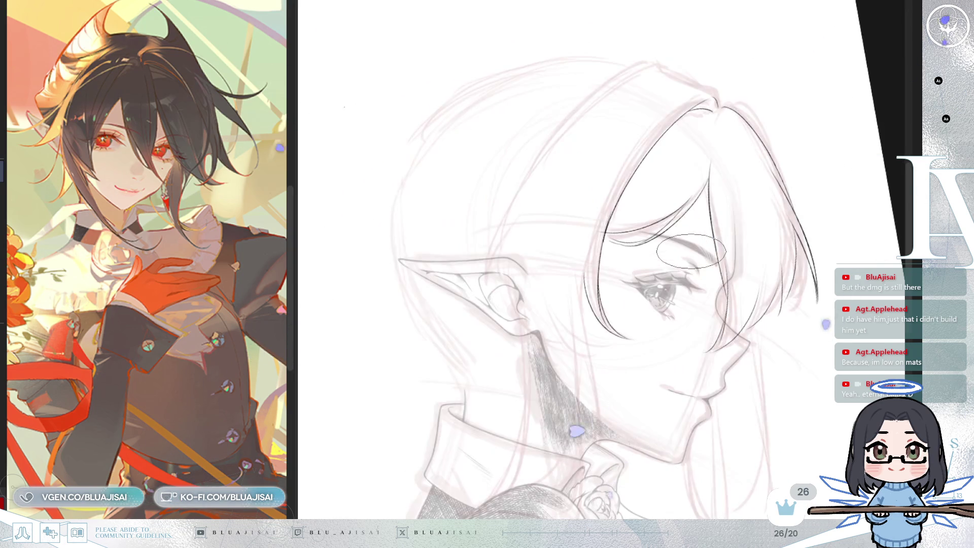
{"action": "mouse_move", "coordinate": [686, 250]}
{"action": "left_mouse_down"}
{"action": "mouse_move", "coordinate": [663, 257]}
{"action": "mouse_move", "coordinate": [560, 121]}
{"action": "left_mouse_up"}
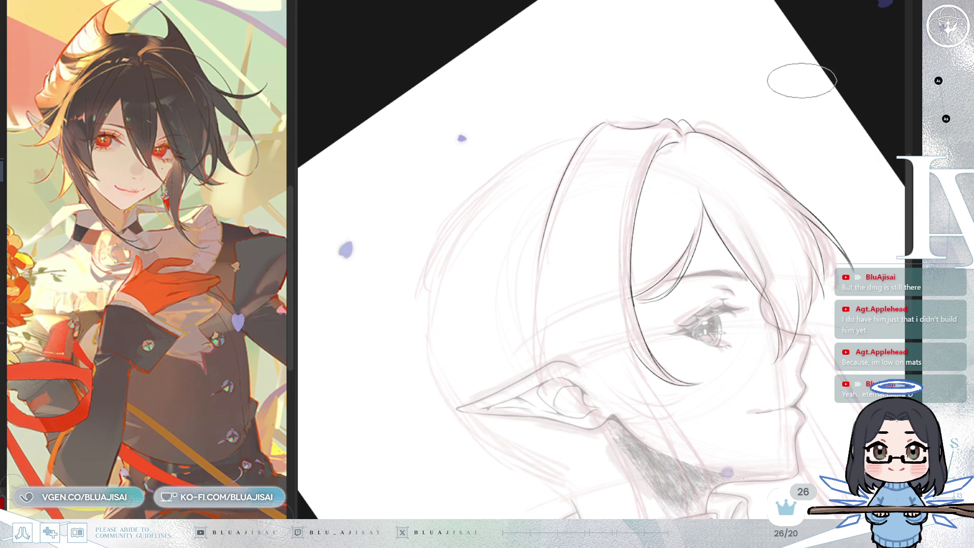
{"action": "key", "text": "asciicircum"}
{"action": "key", "text": "minus"}
{"action": "key", "text": "minus"}
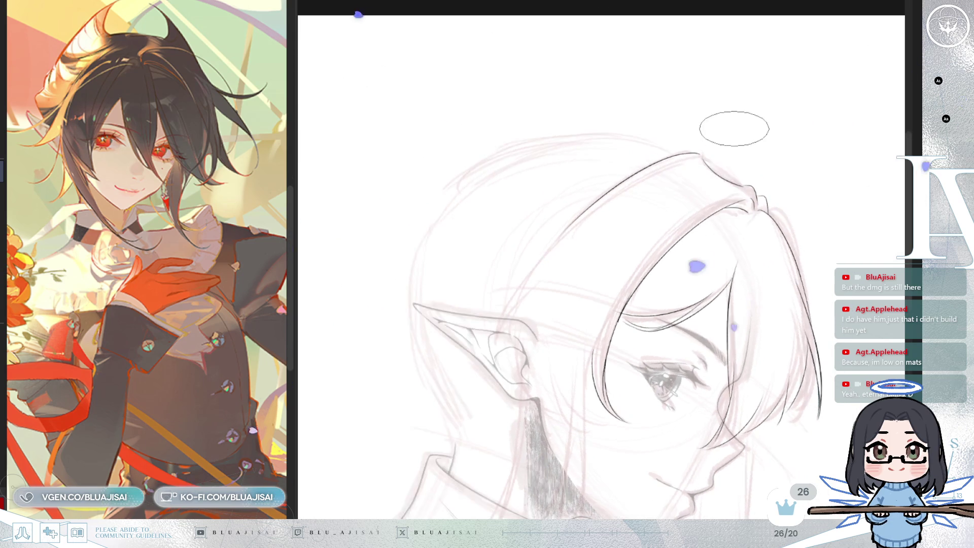
{"action": "key", "text": "minus"}
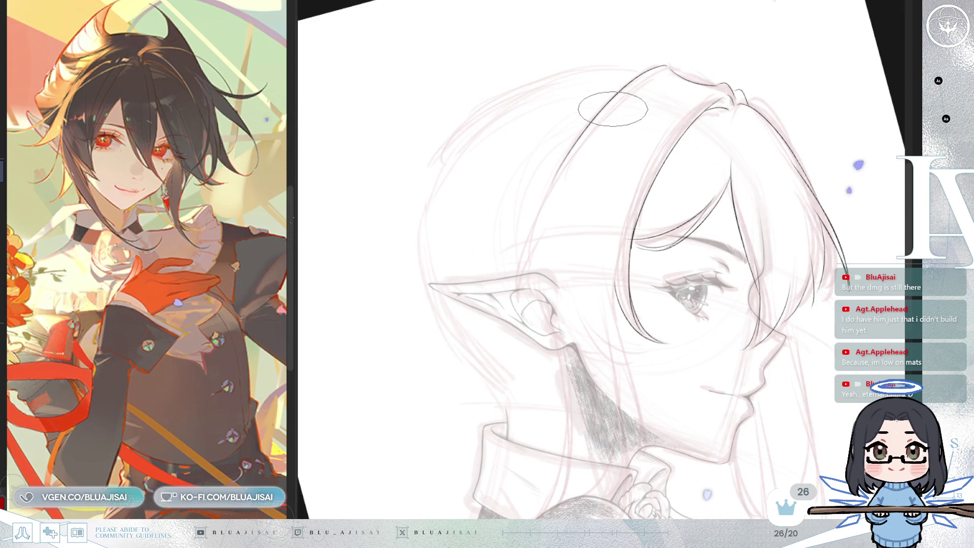
{"action": "left_click_drag", "start_coordinate": [590, 145], "coordinate": [505, 205]}
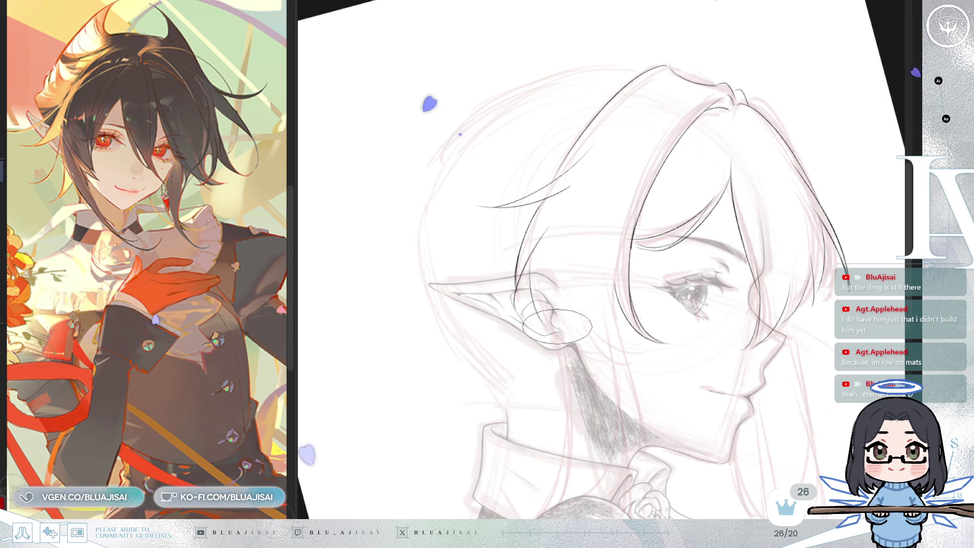
Step: Ink two thin strands near the ear, then hide the face and collar line art
{"action": "left_click_drag", "start_coordinate": [532, 243], "coordinate": [525, 304]}
{"action": "left_click_drag", "start_coordinate": [561, 255], "coordinate": [542, 334]}
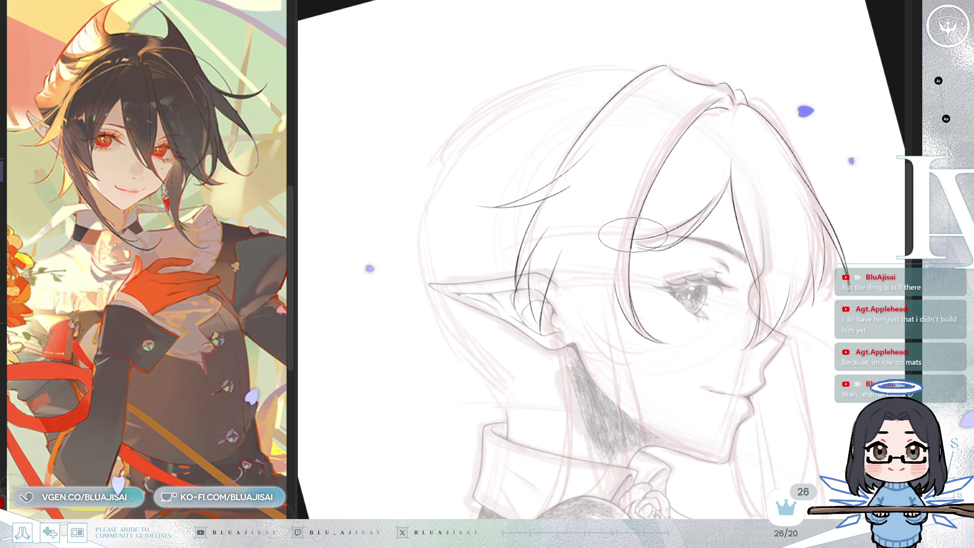
{"action": "left_click_drag", "start_coordinate": [774, 361], "coordinate": [753, 298]}
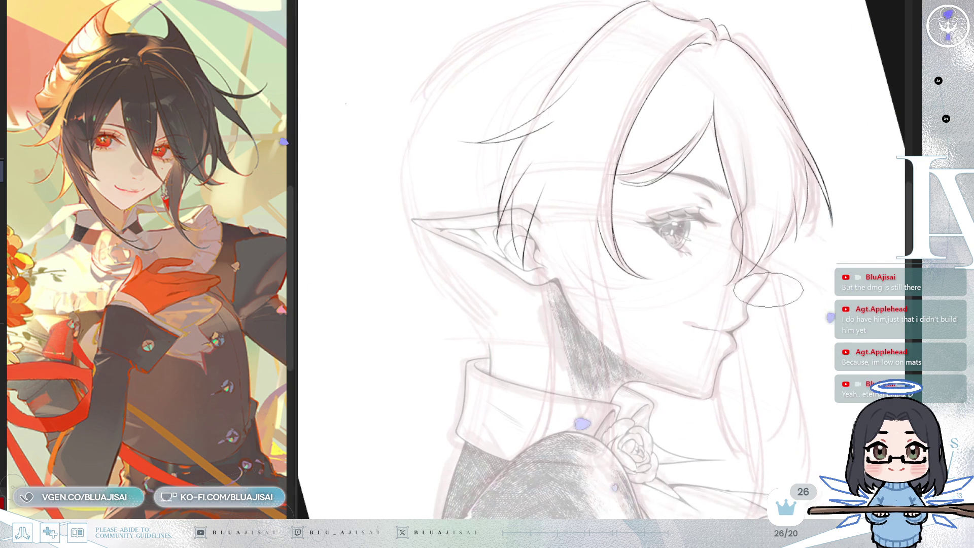
{"action": "key", "text": "ctrl+z"}
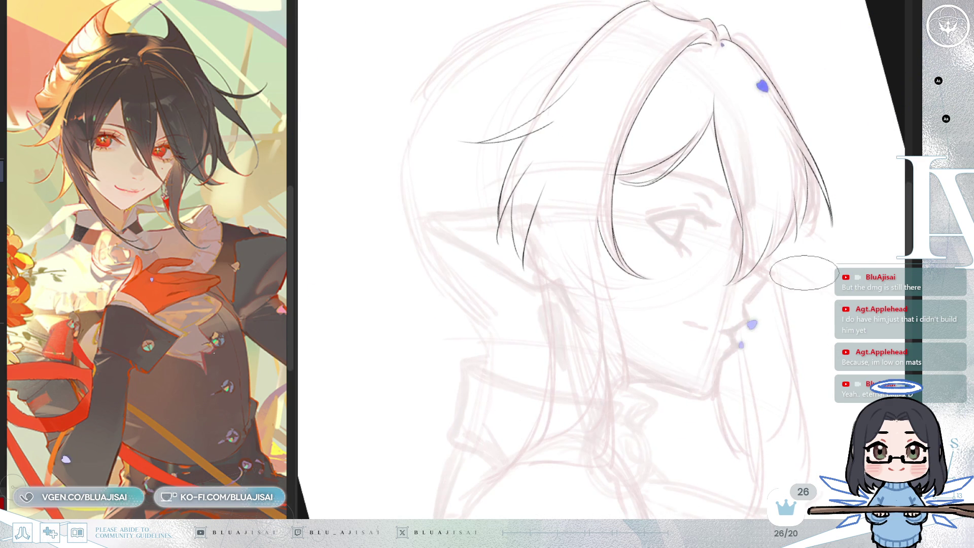
Step: Hide the facial and collar sketches and ink a hair strand falling toward the neck
{"action": "key", "text": "ctrl+z"}
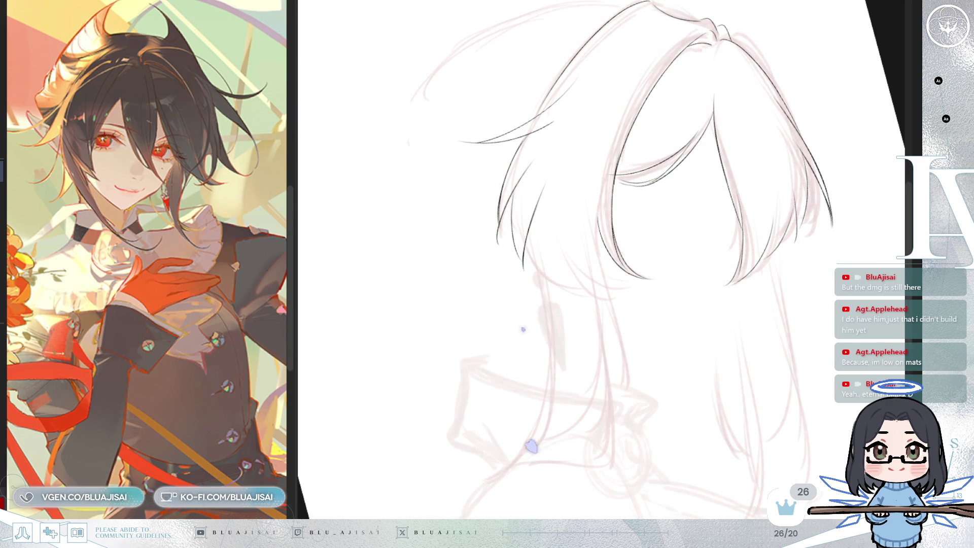
{"action": "key", "text": "ctrl+z"}
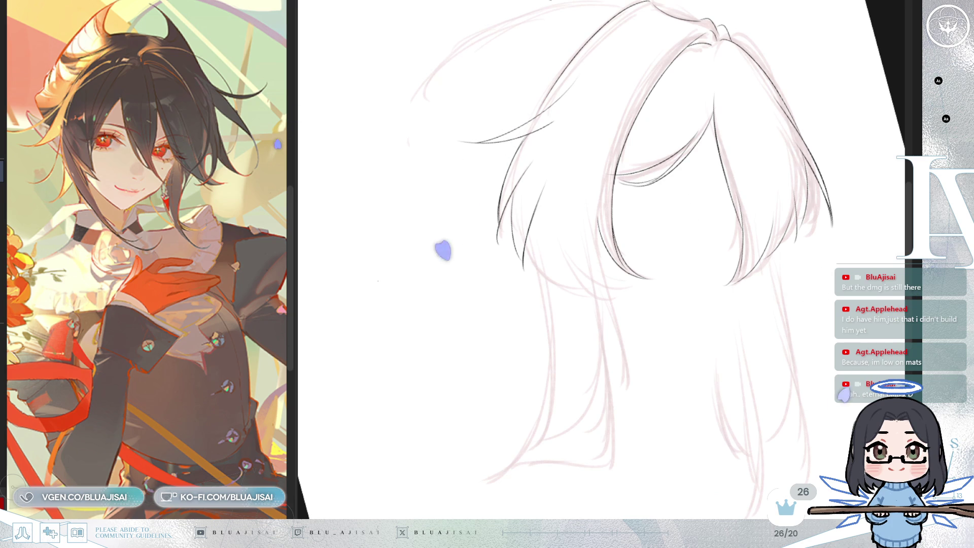
{"action": "mouse_move", "coordinate": [611, 221]}
{"action": "left_mouse_down"}
{"action": "mouse_move", "coordinate": [591, 227]}
{"action": "mouse_move", "coordinate": [598, 275]}
{"action": "left_mouse_up"}
{"action": "left_click_drag", "start_coordinate": [525, 220], "coordinate": [583, 289]}
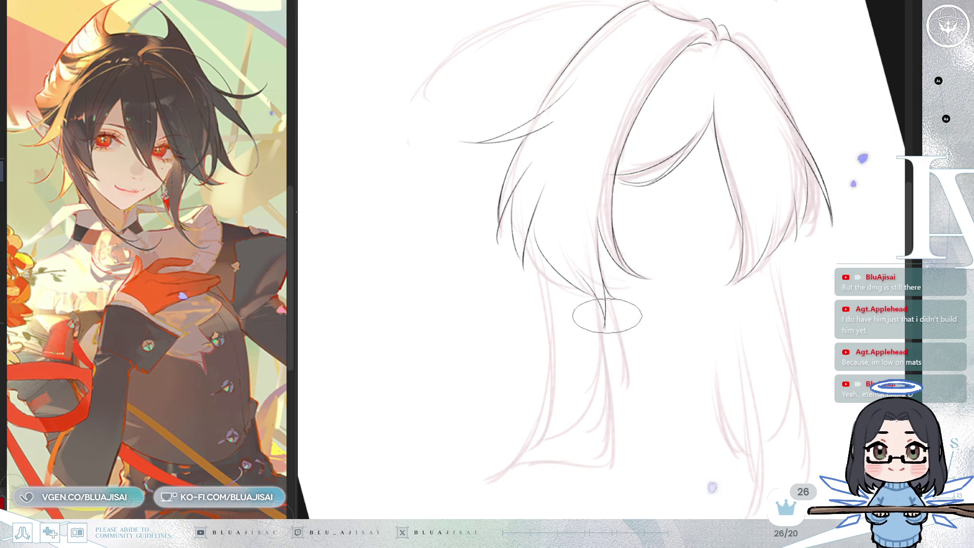
Step: Try a strand down the back hair in mirrored view, undoing both attempts
{"action": "key", "text": "h"}
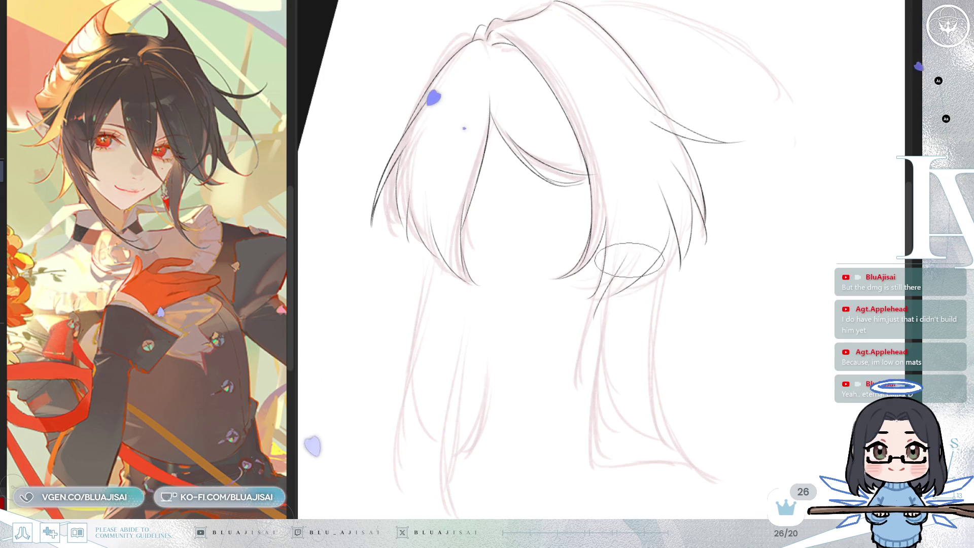
{"action": "left_click_drag", "start_coordinate": [613, 294], "coordinate": [584, 375]}
{"action": "key", "text": "ctrl+z"}
{"action": "left_click_drag", "start_coordinate": [615, 253], "coordinate": [600, 313]}
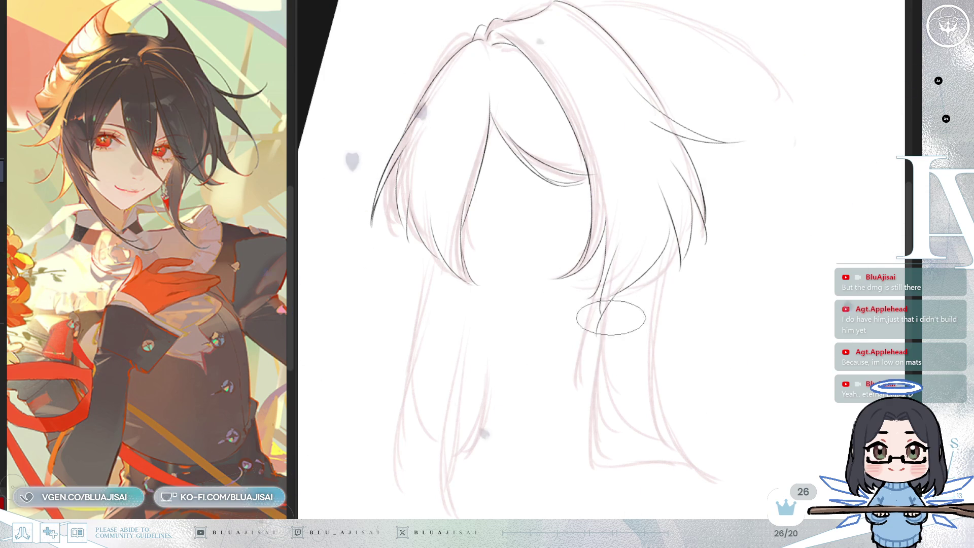
{"action": "key", "text": "h"}
{"action": "key", "text": "ctrl+z"}
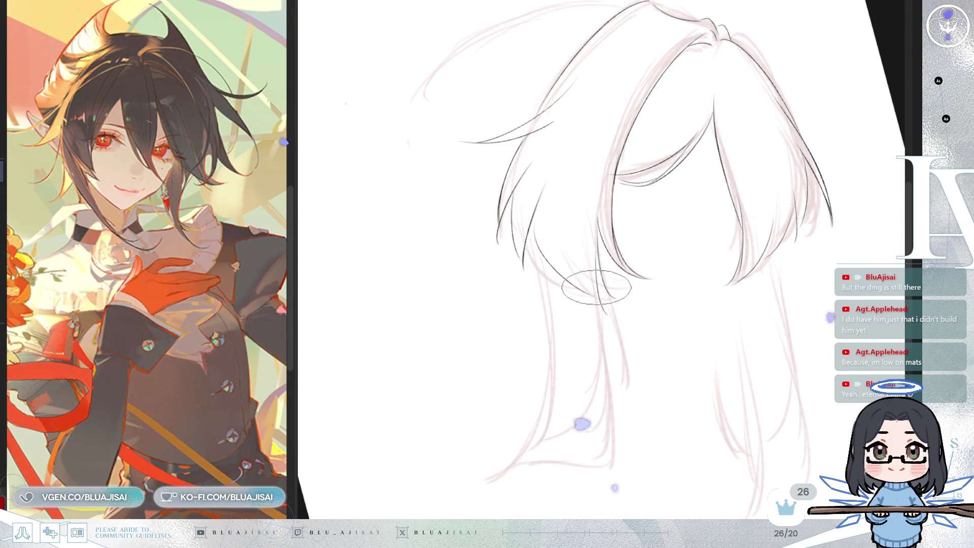
Step: Pan to the back hair and show the face and collar line art again
{"action": "left_click_drag", "start_coordinate": [768, 141], "coordinate": [731, 275]}
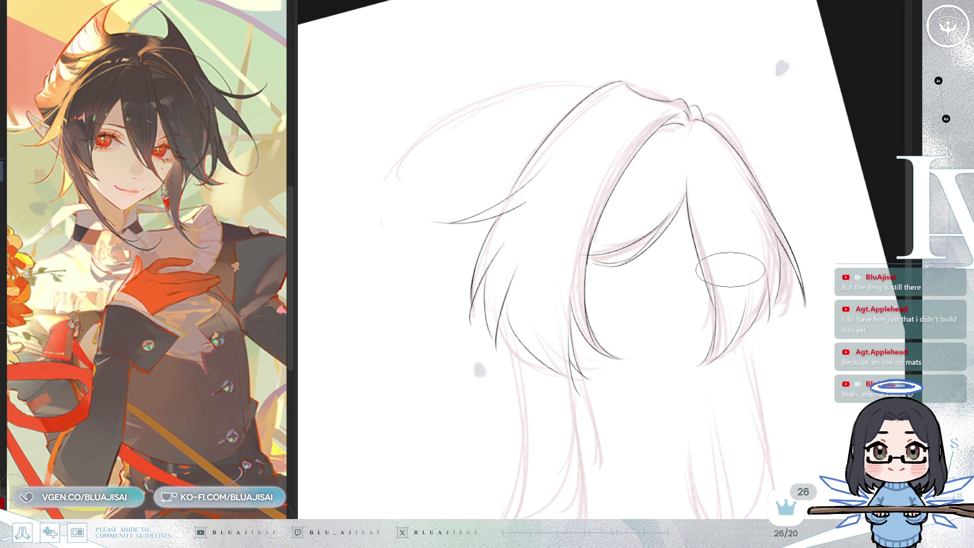
{"action": "mouse_move", "coordinate": [718, 283]}
{"action": "left_mouse_down"}
{"action": "mouse_move", "coordinate": [718, 310]}
{"action": "mouse_move", "coordinate": [765, 218]}
{"action": "mouse_move", "coordinate": [739, 276]}
{"action": "mouse_move", "coordinate": [657, 239]}
{"action": "left_mouse_up"}
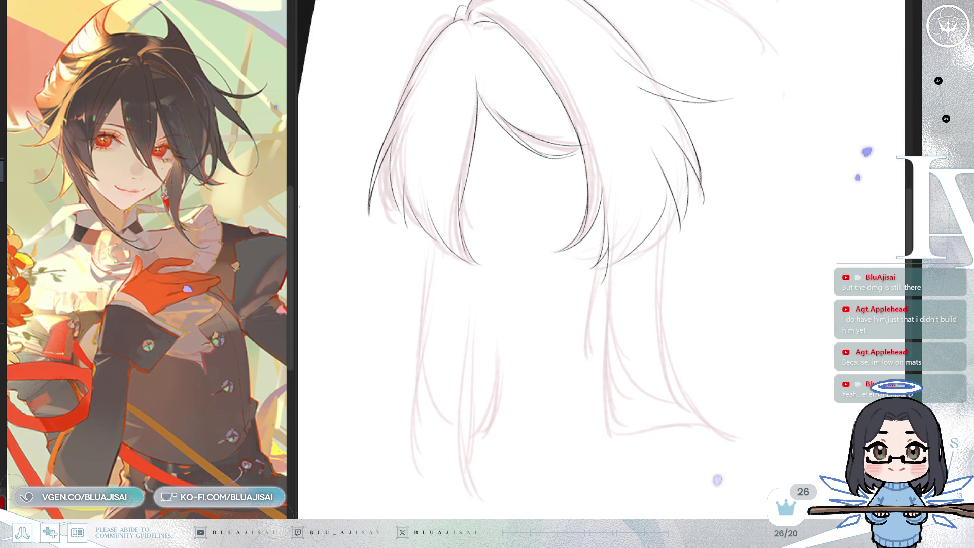
{"action": "key", "text": "ctrl+z"}
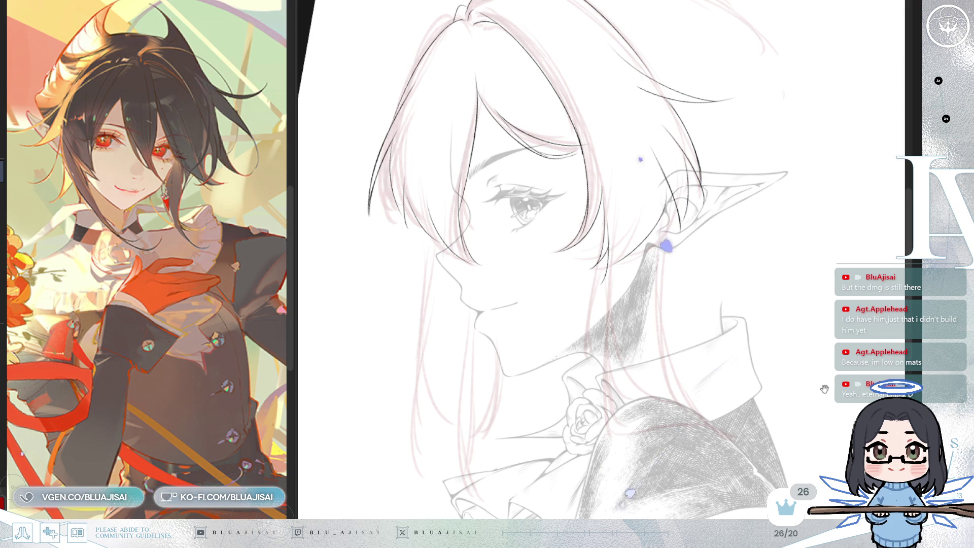
Step: Darken the hatching on the coat shoulder, then rotate and mirror the canvas to check it
{"action": "left_click_drag", "start_coordinate": [824, 391], "coordinate": [825, 368]}
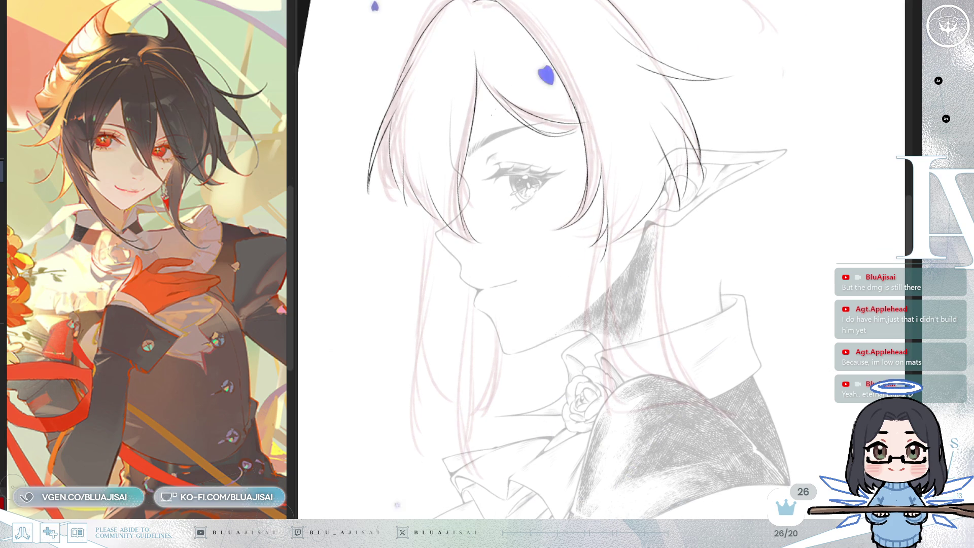
{"action": "mouse_move", "coordinate": [600, 232]}
{"action": "left_mouse_down"}
{"action": "mouse_move", "coordinate": [611, 160]}
{"action": "mouse_move", "coordinate": [603, 287]}
{"action": "left_mouse_up"}
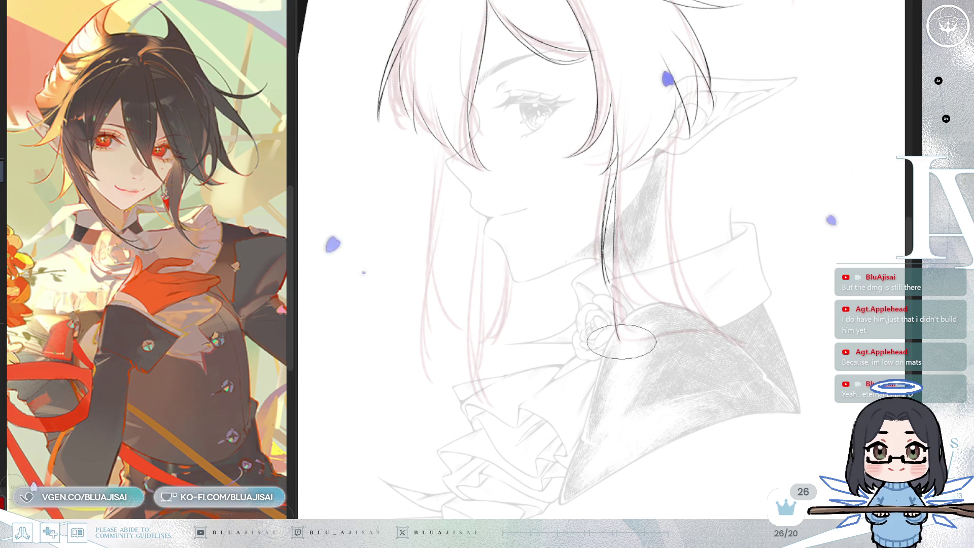
{"action": "key", "text": "minus"}
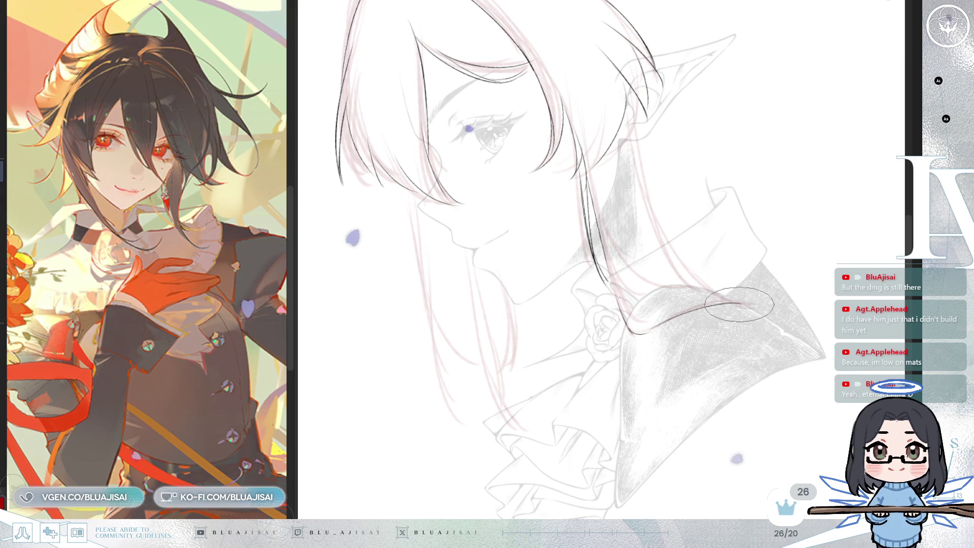
{"action": "key", "text": "asciicircum"}
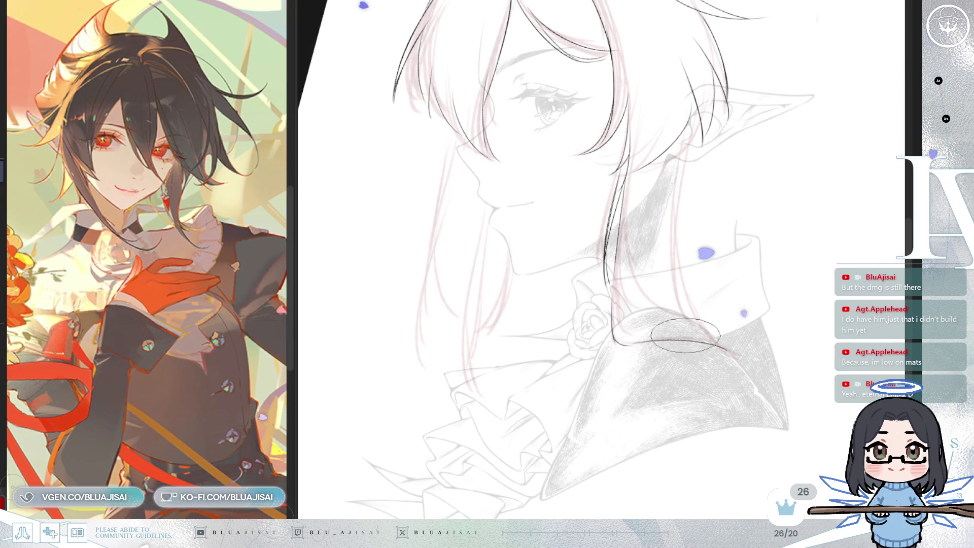
{"action": "key", "text": "minus"}
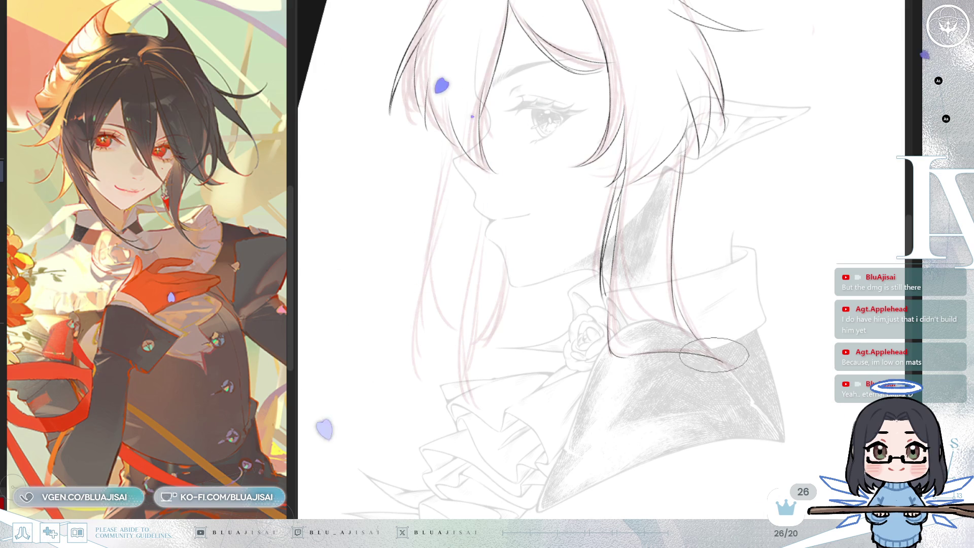
{"action": "key", "text": "h"}
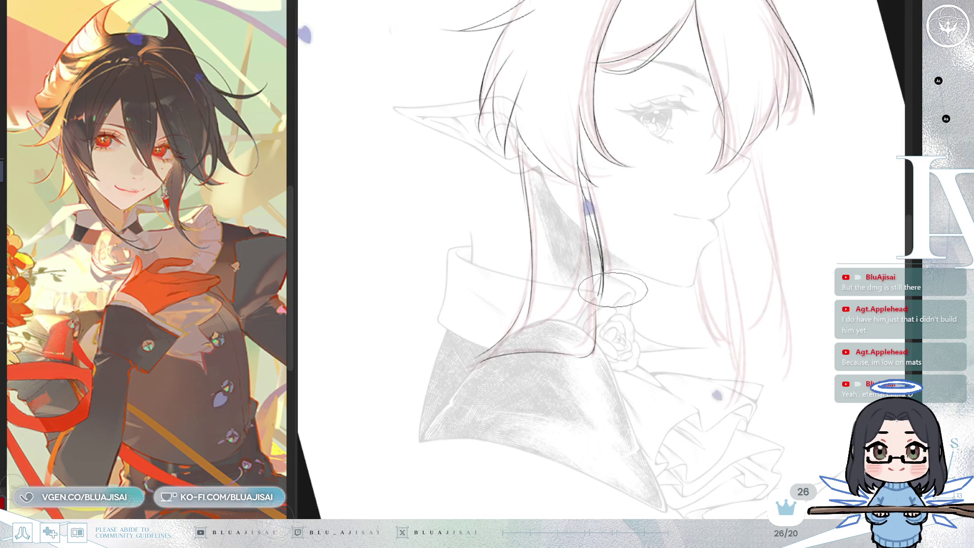
{"action": "key", "text": "h"}
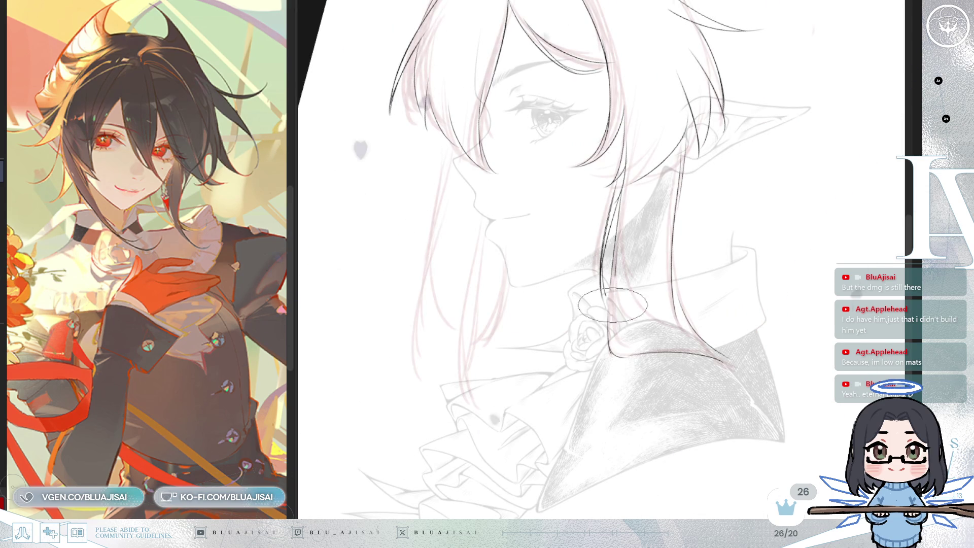
{"action": "key", "text": "End"}
{"action": "key", "text": "End"}
{"action": "key", "text": "End"}
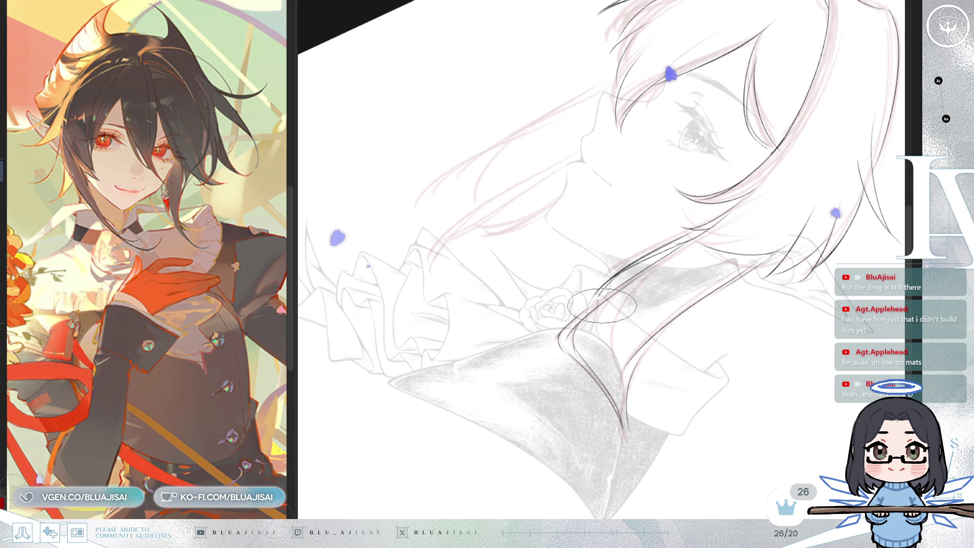
{"action": "key", "text": "minus"}
{"action": "key", "text": "minus"}
{"action": "key", "text": "minus"}
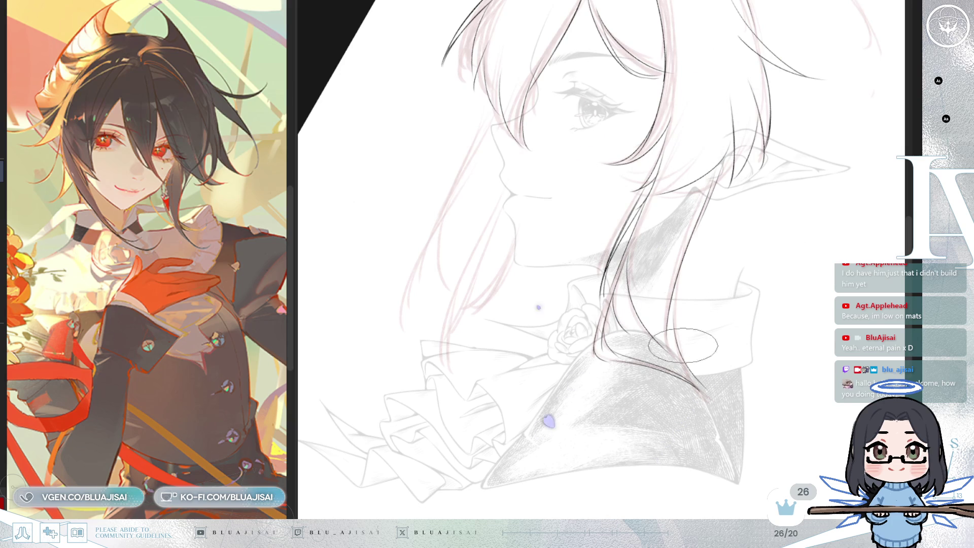
Step: In mirrored view, ink a short hair stroke extending from the existing strand
{"action": "key", "text": "m"}
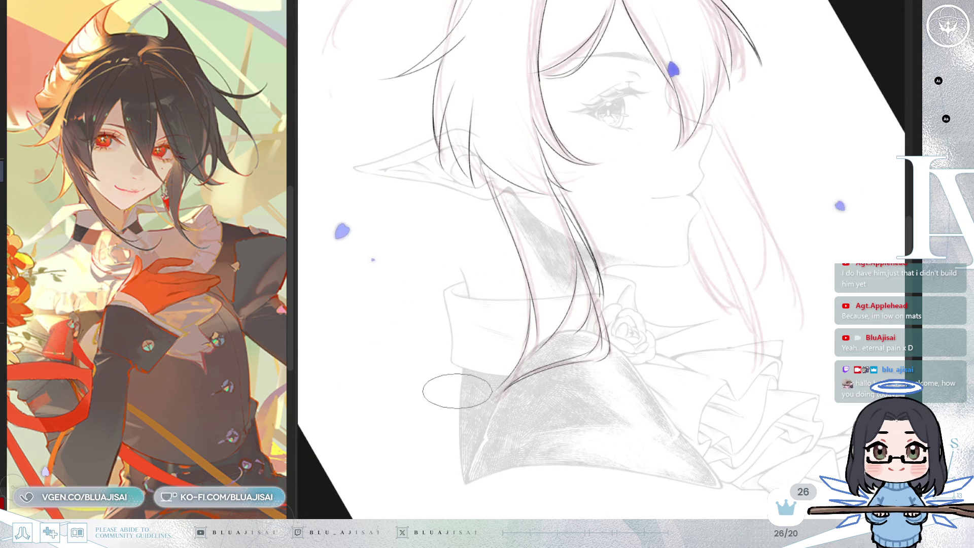
{"action": "left_click_drag", "start_coordinate": [512, 379], "coordinate": [452, 393]}
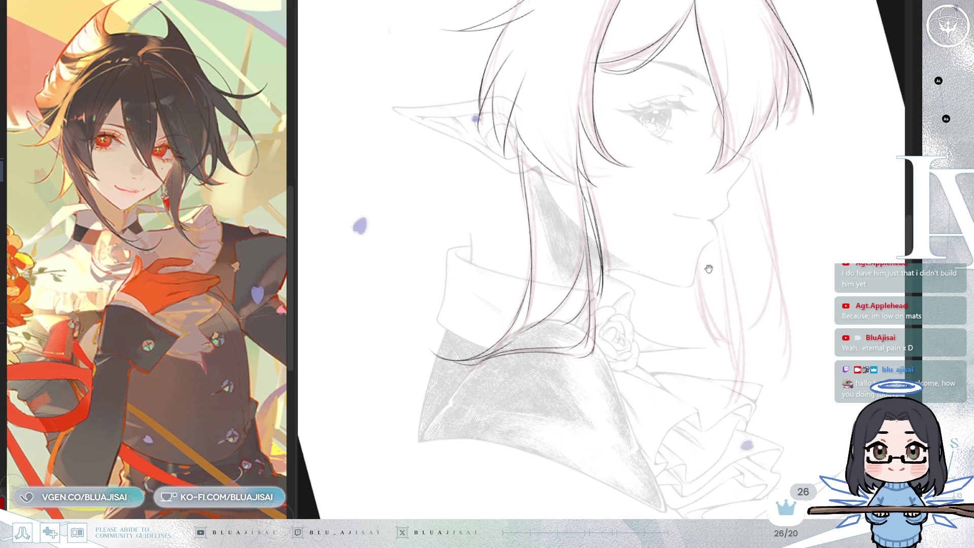
{"action": "key", "text": "m"}
{"action": "key", "text": "minus"}
{"action": "key", "text": "minus"}
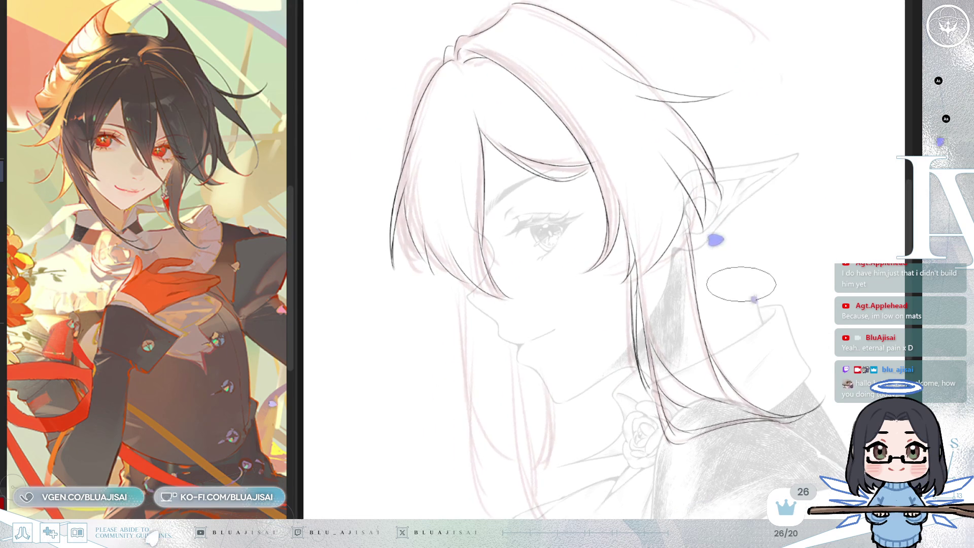
Step: Ink the long hair line down past the neck plus a second curved strand beside it
{"action": "mouse_move", "coordinate": [709, 344]}
{"action": "left_mouse_down"}
{"action": "mouse_move", "coordinate": [707, 238]}
{"action": "mouse_move", "coordinate": [687, 258]}
{"action": "left_mouse_up"}
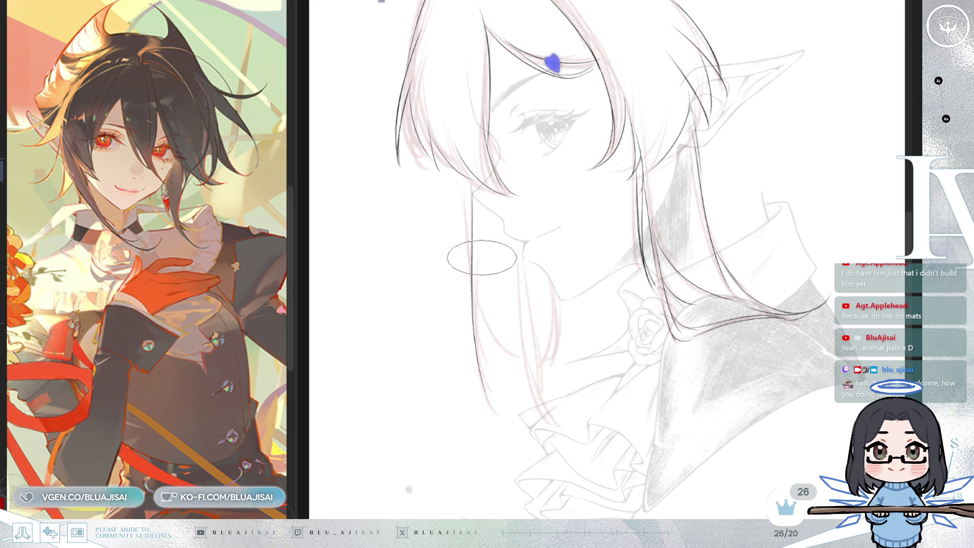
{"action": "left_click_drag", "start_coordinate": [476, 319], "coordinate": [473, 223]}
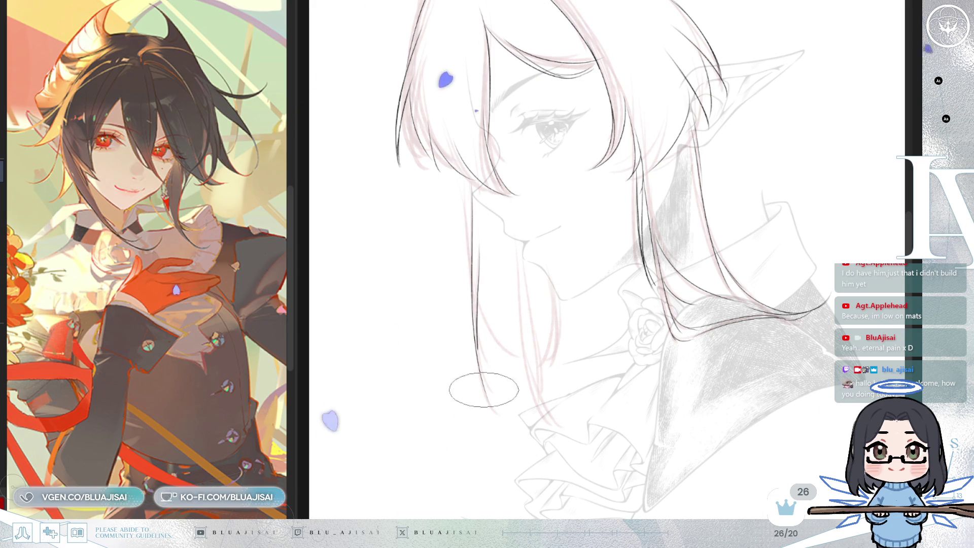
{"action": "left_click_drag", "start_coordinate": [482, 271], "coordinate": [485, 378]}
{"action": "left_click_drag", "start_coordinate": [482, 244], "coordinate": [479, 352]}
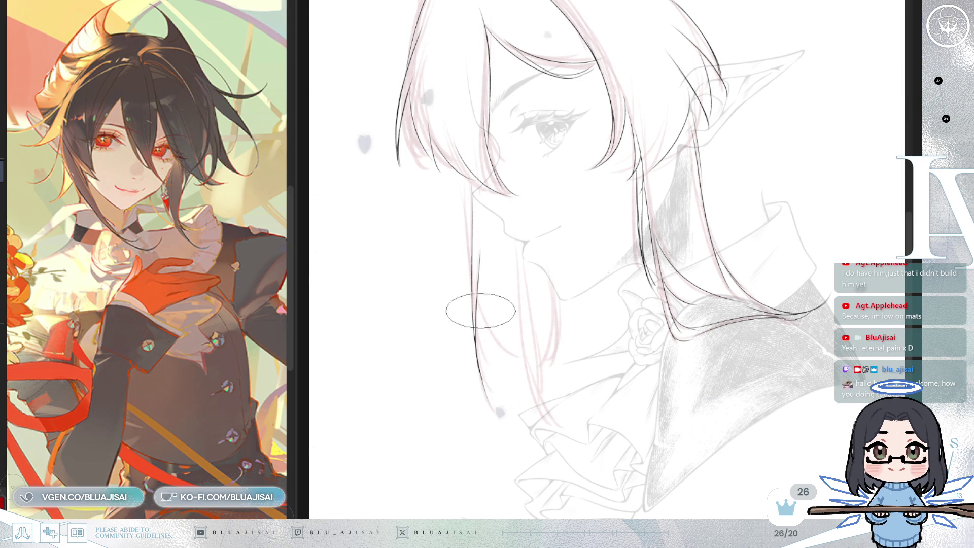
{"action": "left_click_drag", "start_coordinate": [478, 355], "coordinate": [490, 401]}
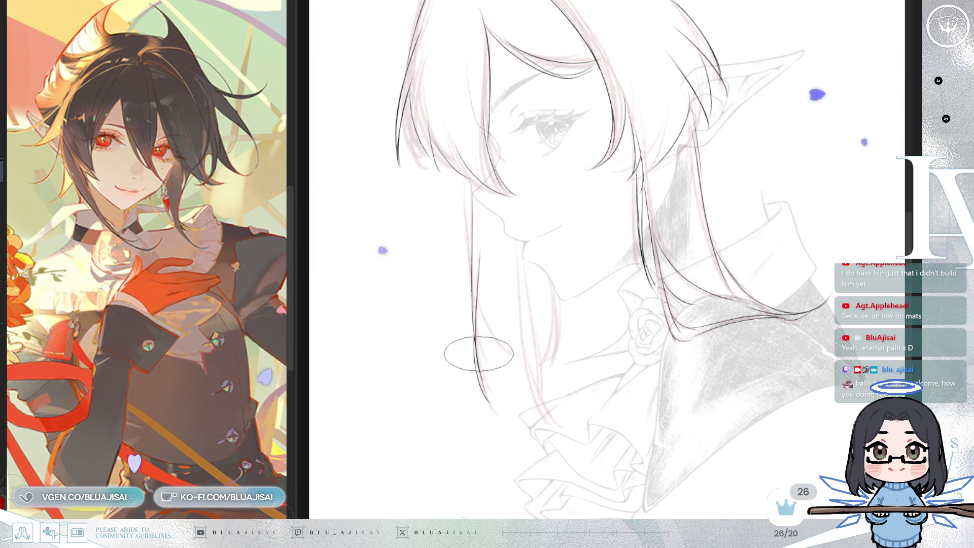
{"action": "left_click_drag", "start_coordinate": [476, 345], "coordinate": [505, 414]}
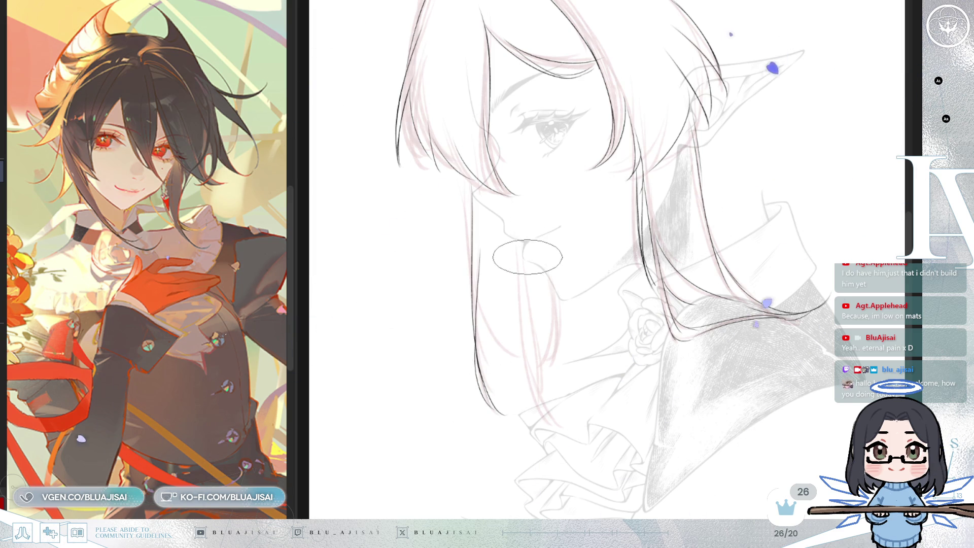
Step: Ink a long hair strand down the front, redrawing it as one longer stroke
{"action": "key", "text": "h"}
{"action": "key", "text": "h"}
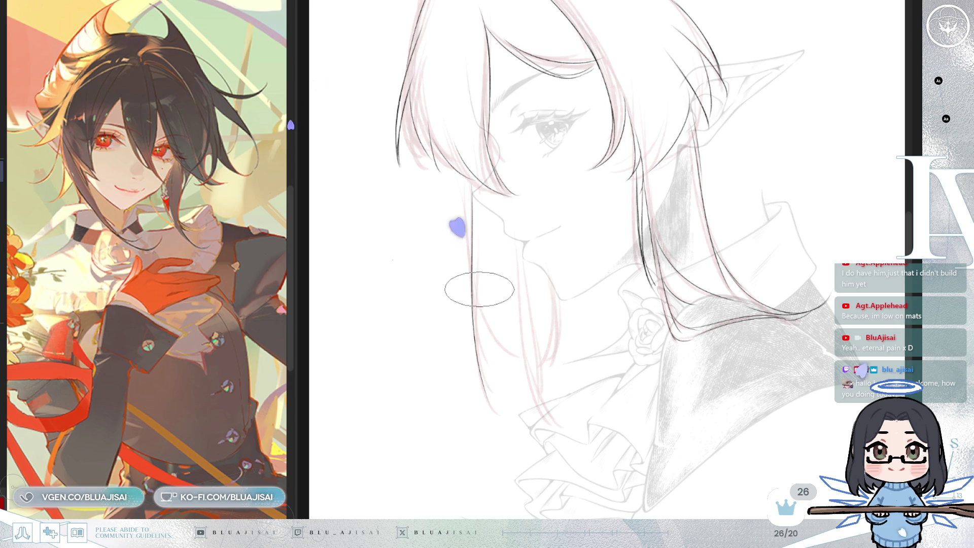
{"action": "scroll", "coordinate": [478, 289], "scroll_direction": "down", "scroll_amount": 2}
{"action": "scroll", "coordinate": [436, 282], "scroll_direction": "up", "scroll_amount": 4}
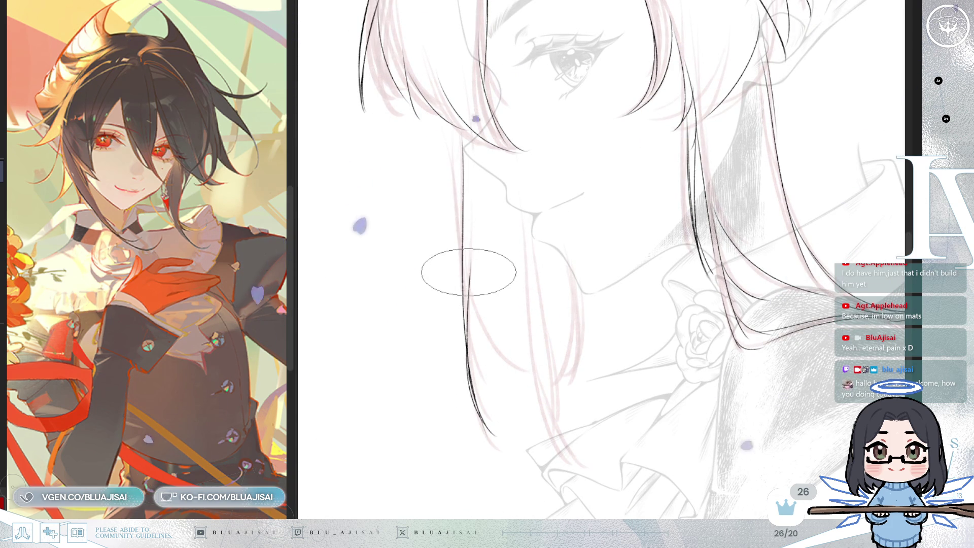
{"action": "scroll", "coordinate": [469, 275], "scroll_direction": "down", "scroll_amount": 1}
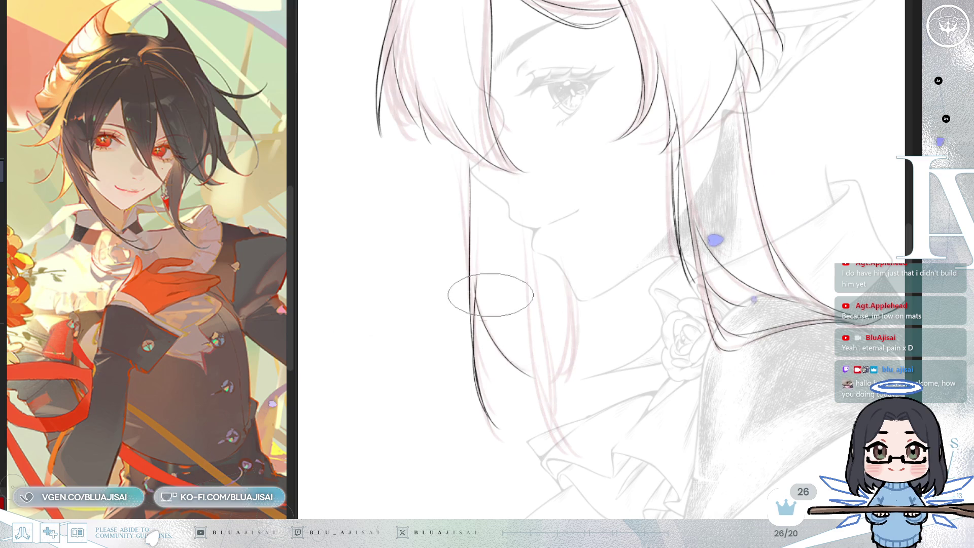
{"action": "left_click_drag", "start_coordinate": [512, 183], "coordinate": [526, 338]}
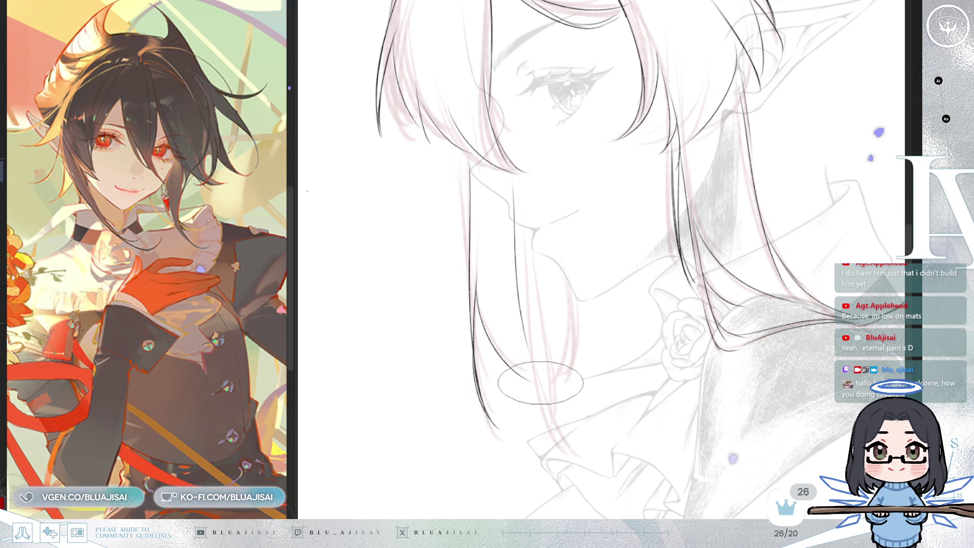
{"action": "key", "text": "ctrl+z"}
{"action": "left_click_drag", "start_coordinate": [521, 173], "coordinate": [544, 414]}
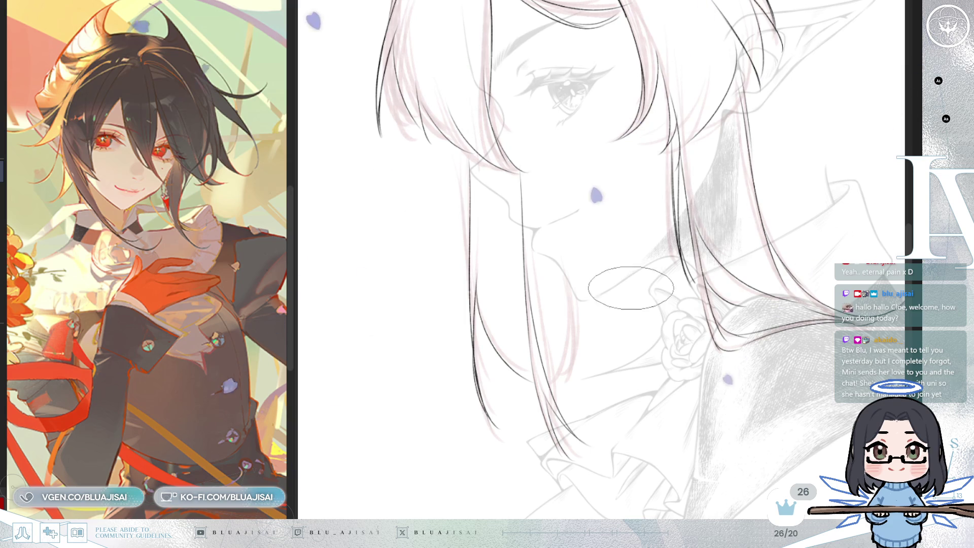
{"action": "scroll", "coordinate": [630, 321], "scroll_direction": "down", "scroll_amount": 1}
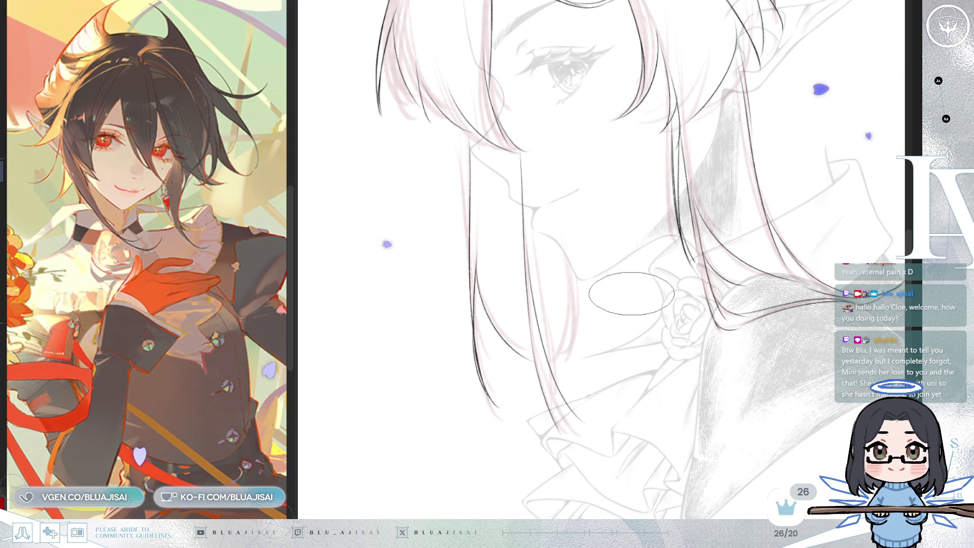
{"action": "scroll", "coordinate": [631, 293], "scroll_direction": "down", "scroll_amount": 1}
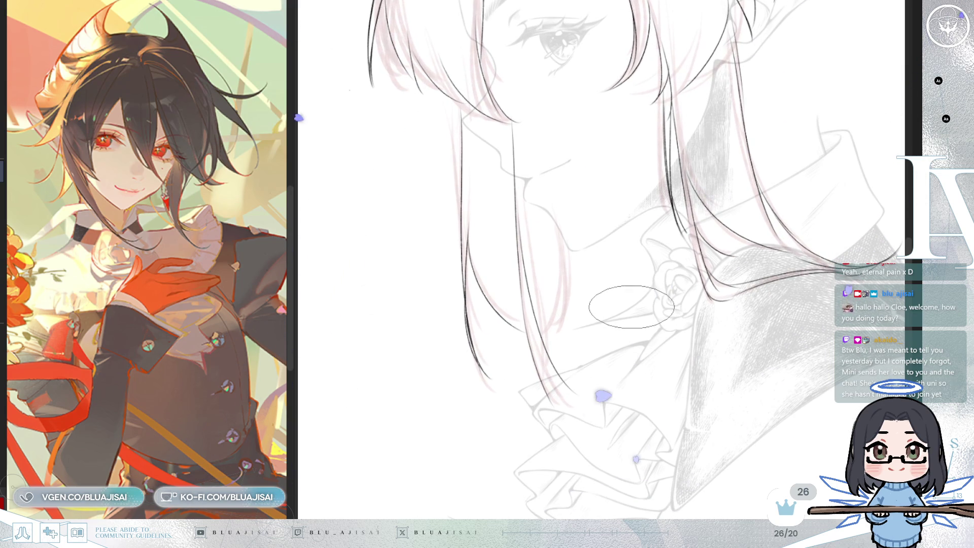
{"action": "scroll", "coordinate": [631, 307], "scroll_direction": "down", "scroll_amount": 3}
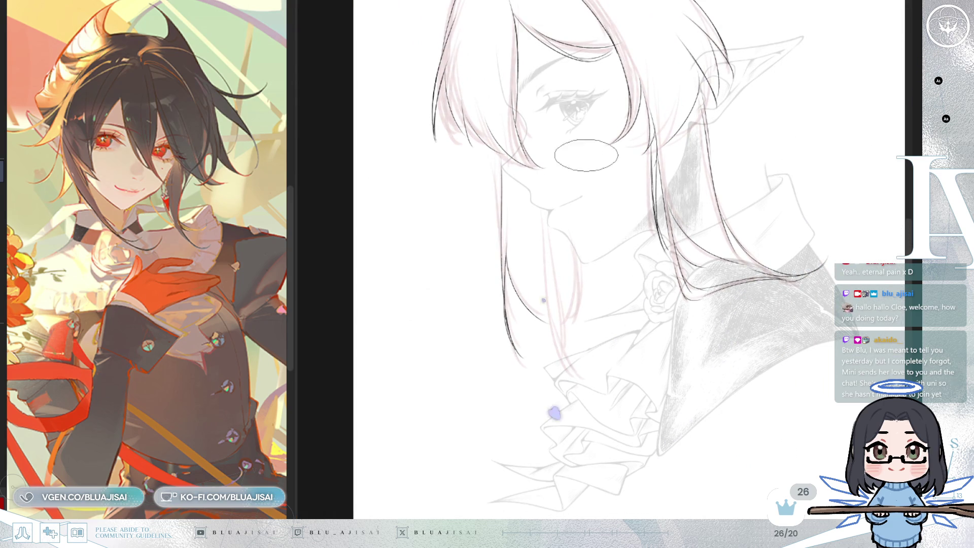
{"action": "scroll", "coordinate": [557, 245], "scroll_direction": "up", "scroll_amount": 1}
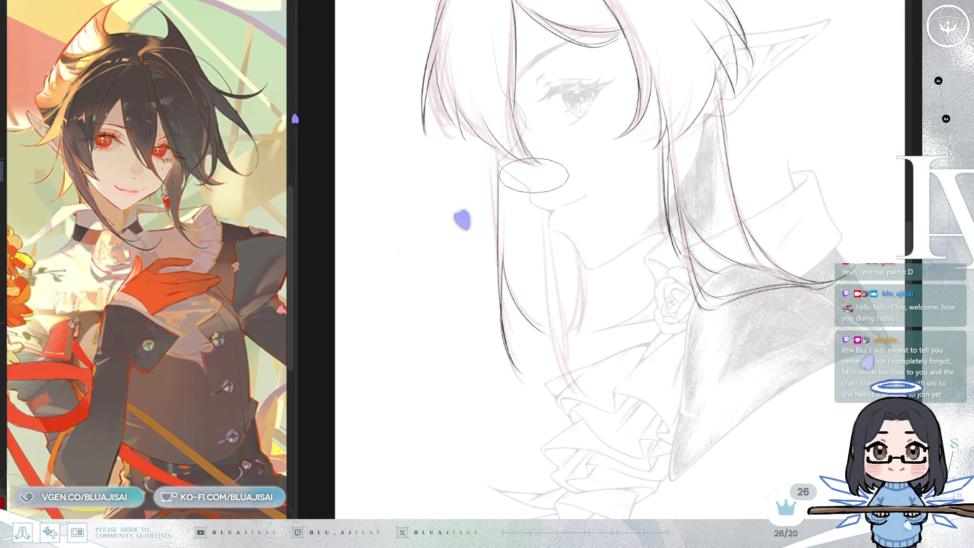
Step: Mirror the view, ink four hair strands over the red sketch, one running past the collar, and zoom out
{"action": "key", "text": "h"}
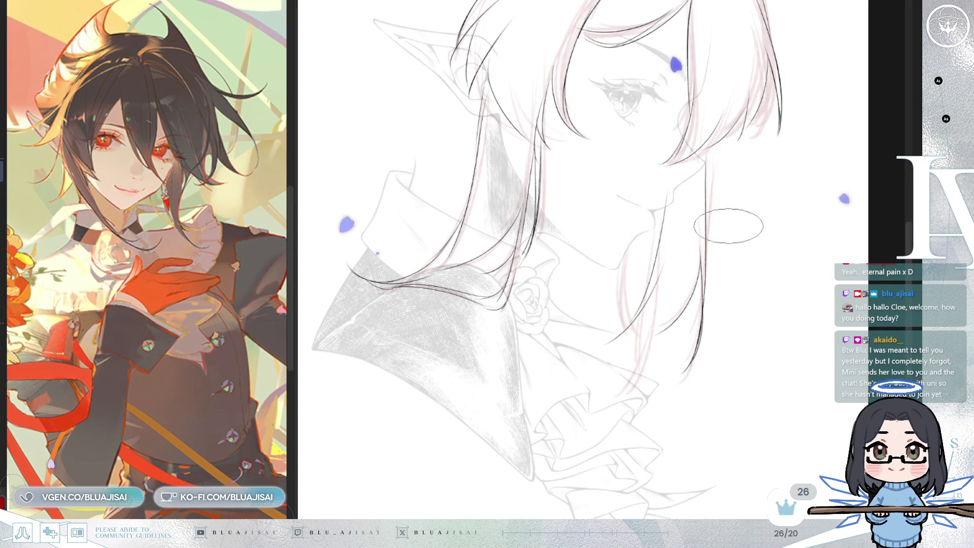
{"action": "left_click_drag", "start_coordinate": [652, 217], "coordinate": [638, 298]}
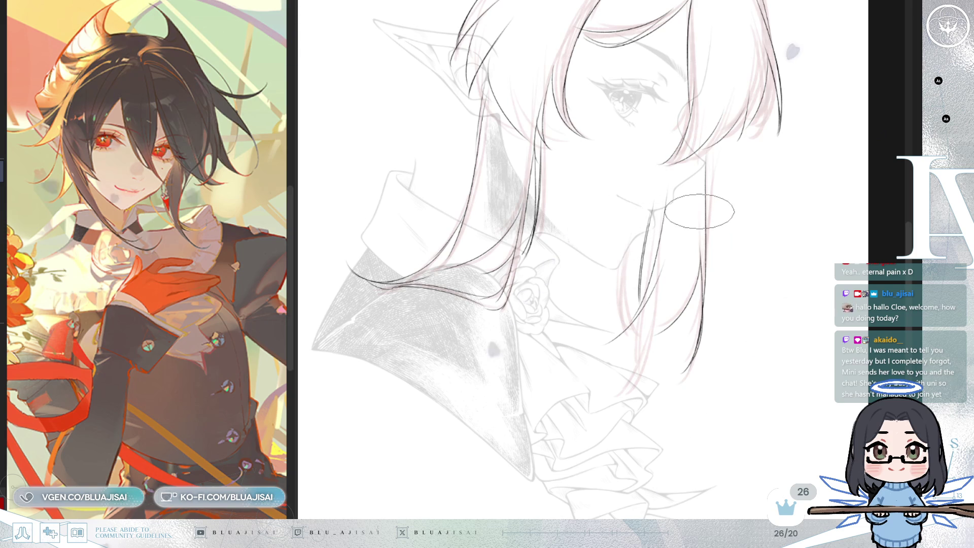
{"action": "left_click_drag", "start_coordinate": [631, 246], "coordinate": [626, 287]}
{"action": "left_click_drag", "start_coordinate": [652, 213], "coordinate": [639, 261]}
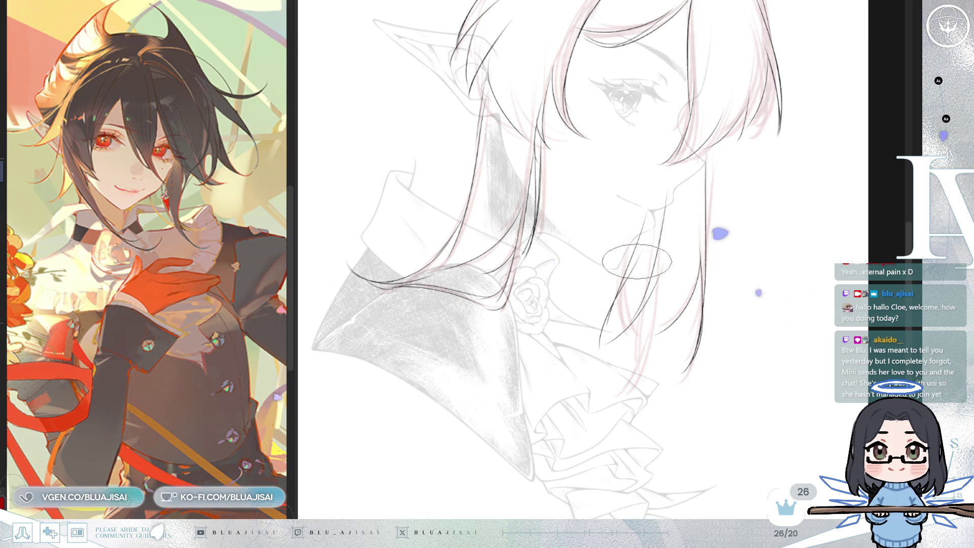
{"action": "left_click_drag", "start_coordinate": [640, 310], "coordinate": [627, 383]}
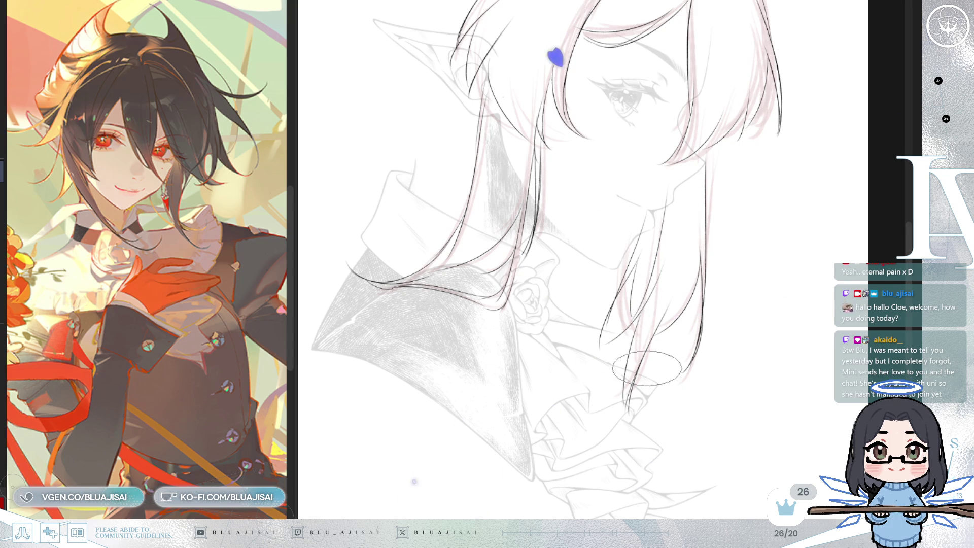
{"action": "scroll", "coordinate": [761, 234], "scroll_direction": "down", "scroll_amount": 2}
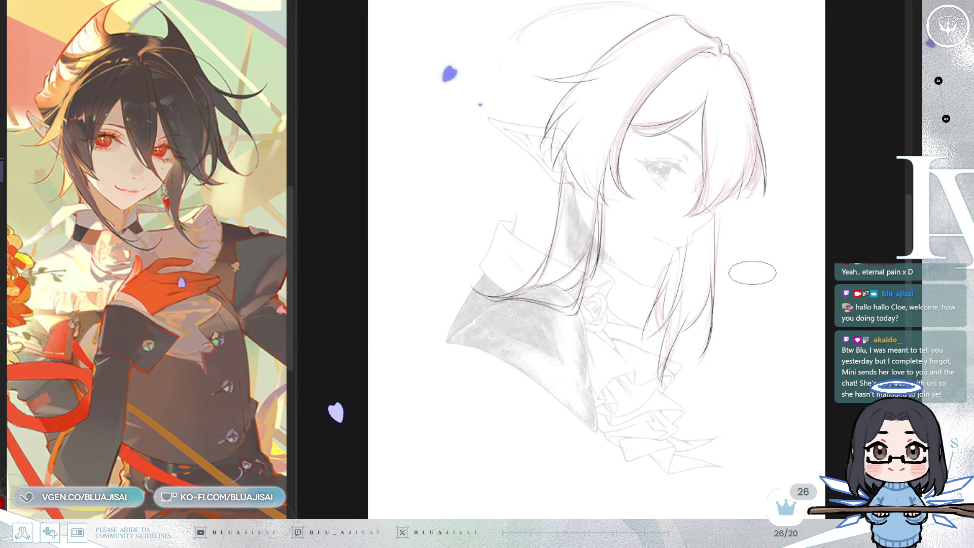
Step: Flip the canvas display horizontally to check the elf's proportions, then zoom back in
{"action": "key", "text": "h"}
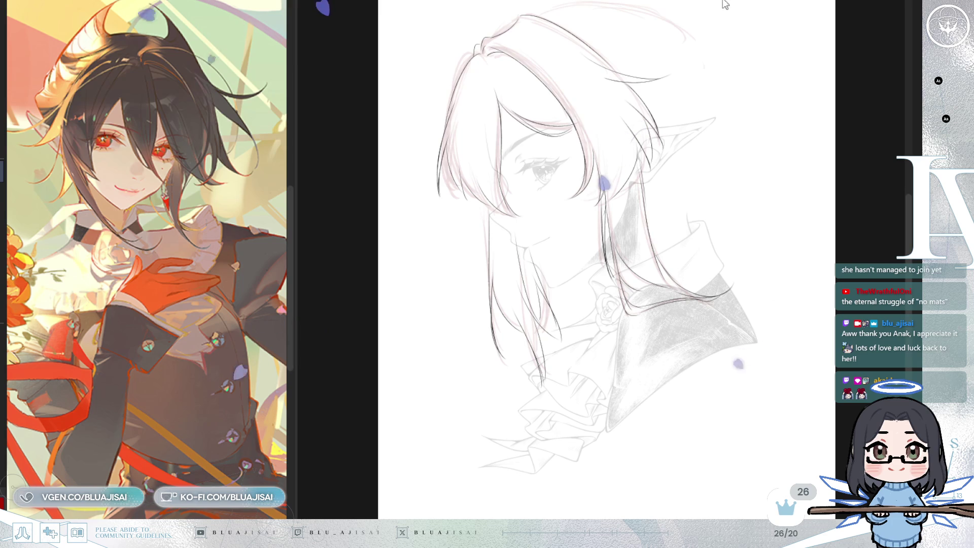
{"action": "scroll", "coordinate": [558, 231], "scroll_direction": "up", "scroll_amount": 2}
Step: Zoom in on the face and lengthen the short hair line into a long strand past the chin
{"action": "scroll", "coordinate": [469, 180], "scroll_direction": "up", "scroll_amount": 1}
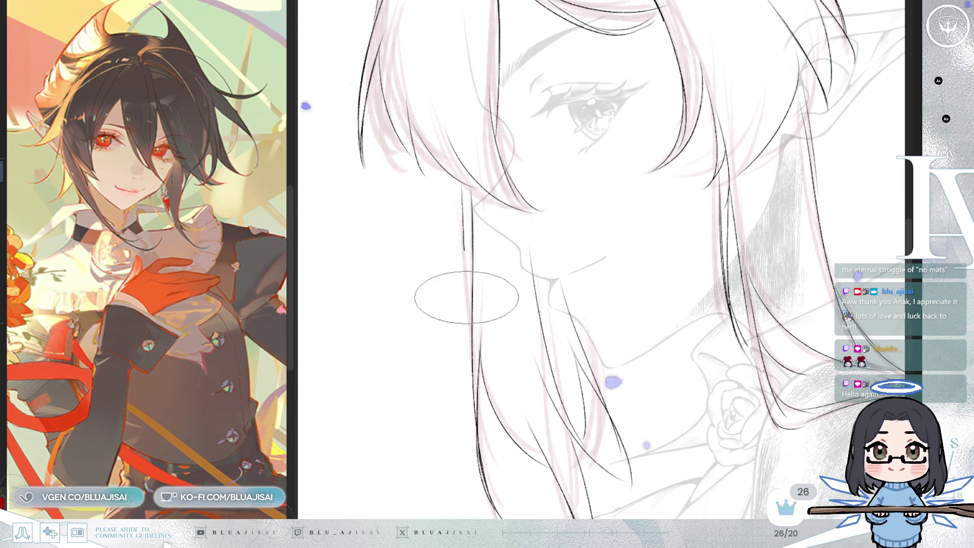
{"action": "left_click_drag", "start_coordinate": [461, 191], "coordinate": [466, 304]}
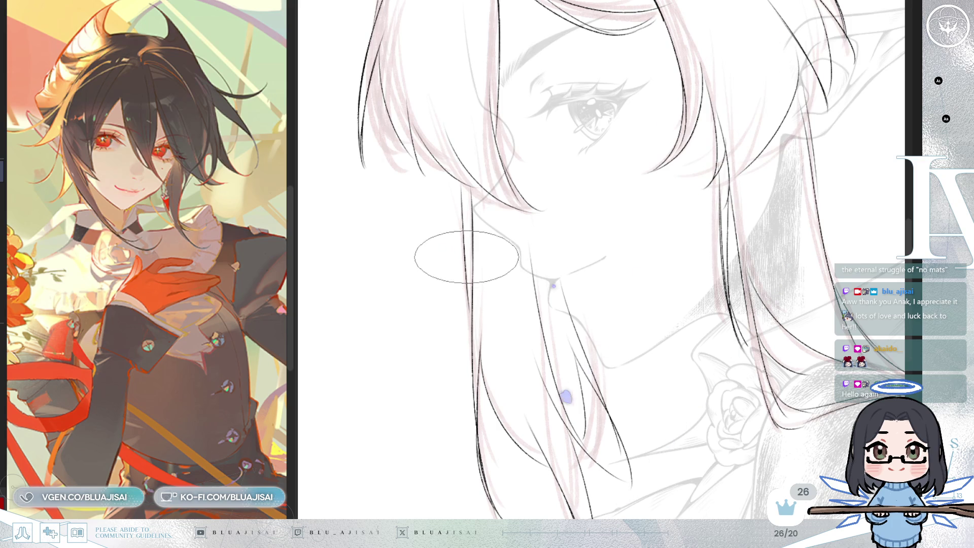
{"action": "scroll", "coordinate": [467, 258], "scroll_direction": "up", "scroll_amount": 2}
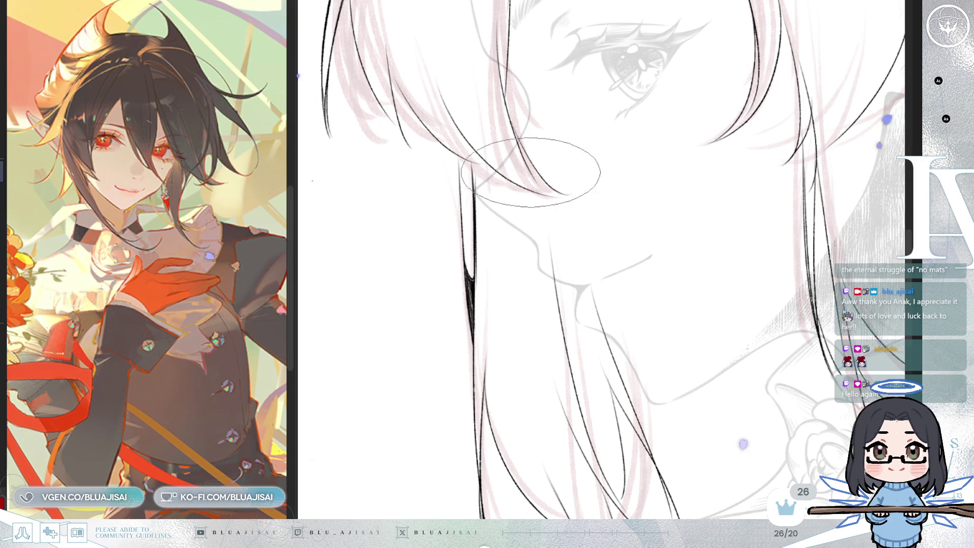
Step: Ink a darker hair strand down beside the chin, adding fine strands at its tip
{"action": "scroll", "coordinate": [516, 168], "scroll_direction": "down", "scroll_amount": 3}
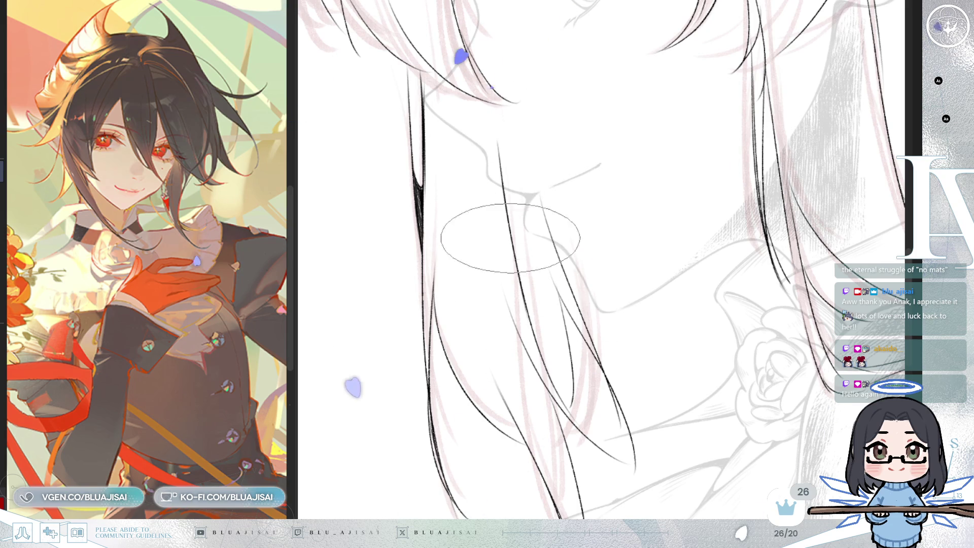
{"action": "left_click_drag", "start_coordinate": [537, 178], "coordinate": [588, 325]}
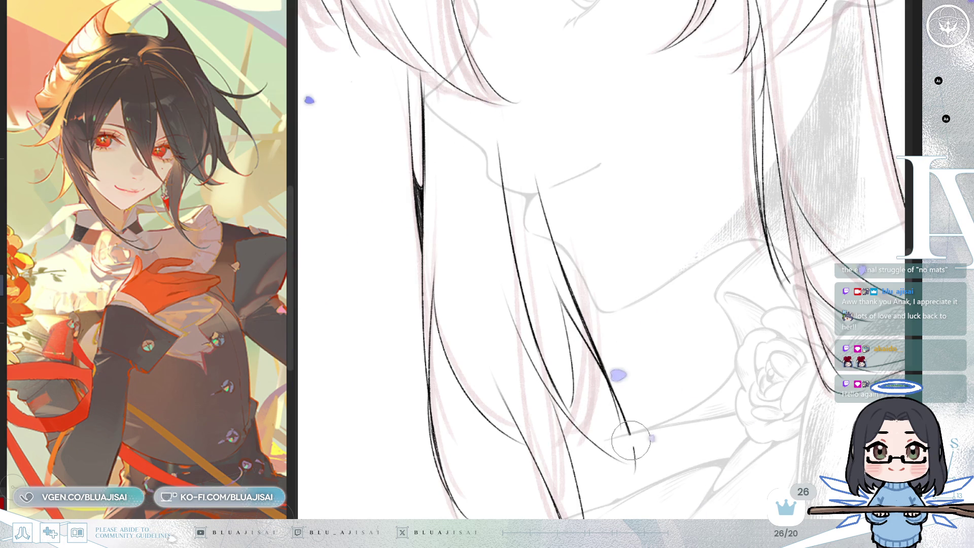
{"action": "left_click_drag", "start_coordinate": [618, 406], "coordinate": [628, 443]}
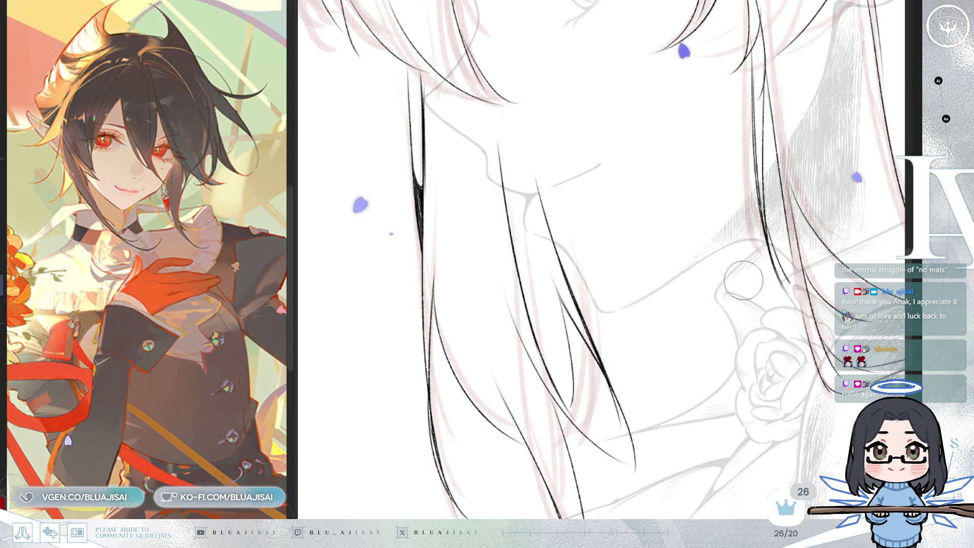
Step: Rotate and pan the canvas so the lower hair strands run at a steep diagonal
{"action": "left_click_drag", "start_coordinate": [743, 280], "coordinate": [609, 276]}
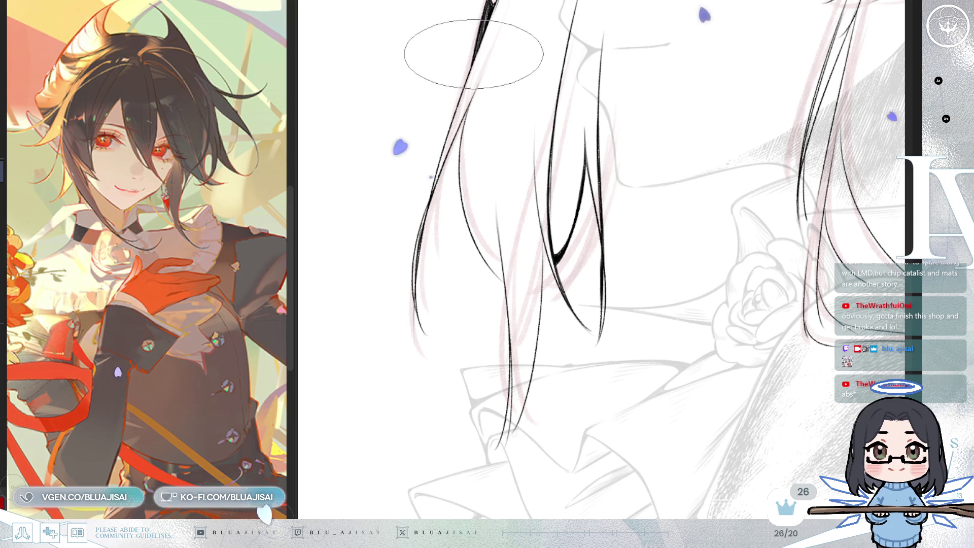
{"action": "mouse_move", "coordinate": [424, 185]}
{"action": "left_mouse_down"}
{"action": "mouse_move", "coordinate": [500, 142]}
{"action": "mouse_move", "coordinate": [446, 206]}
{"action": "left_mouse_up"}
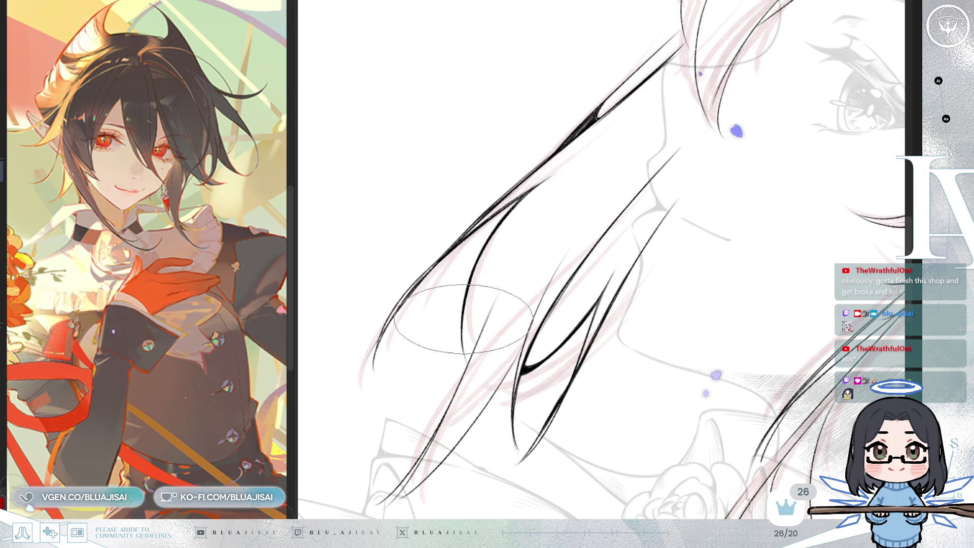
{"action": "left_click_drag", "start_coordinate": [482, 357], "coordinate": [498, 263]}
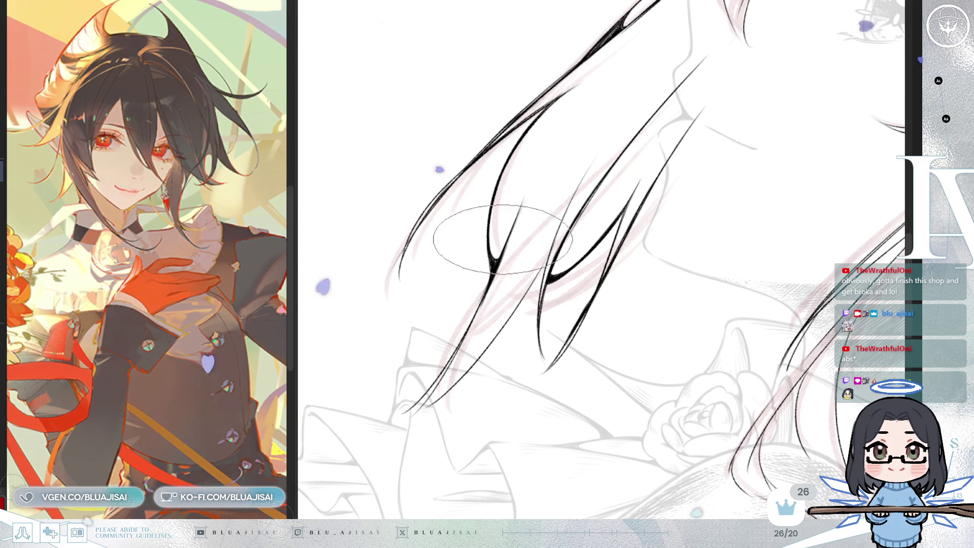
{"action": "scroll", "coordinate": [512, 223], "scroll_direction": "down", "scroll_amount": 2}
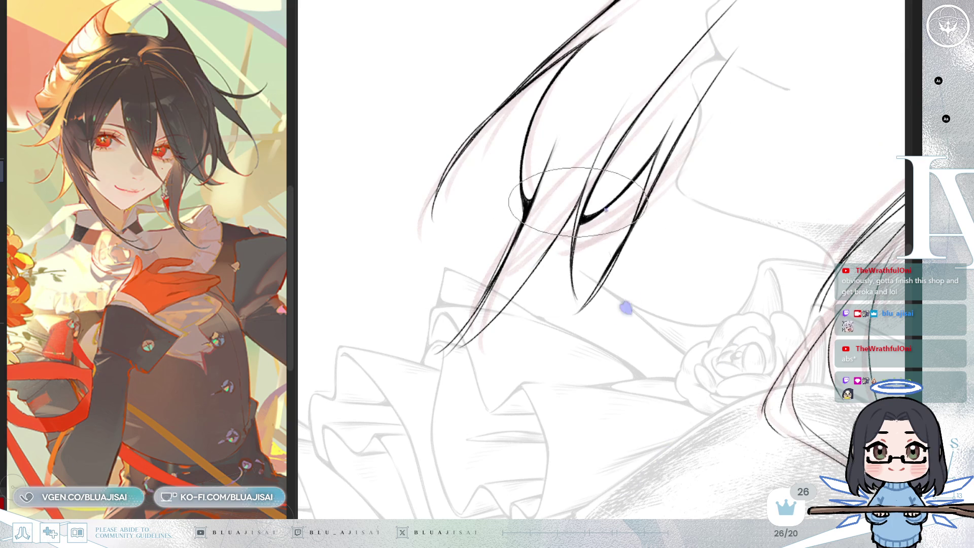
{"action": "mouse_move", "coordinate": [541, 259]}
{"action": "left_mouse_down"}
{"action": "mouse_move", "coordinate": [654, 179]}
{"action": "mouse_move", "coordinate": [598, 249]}
{"action": "left_mouse_up"}
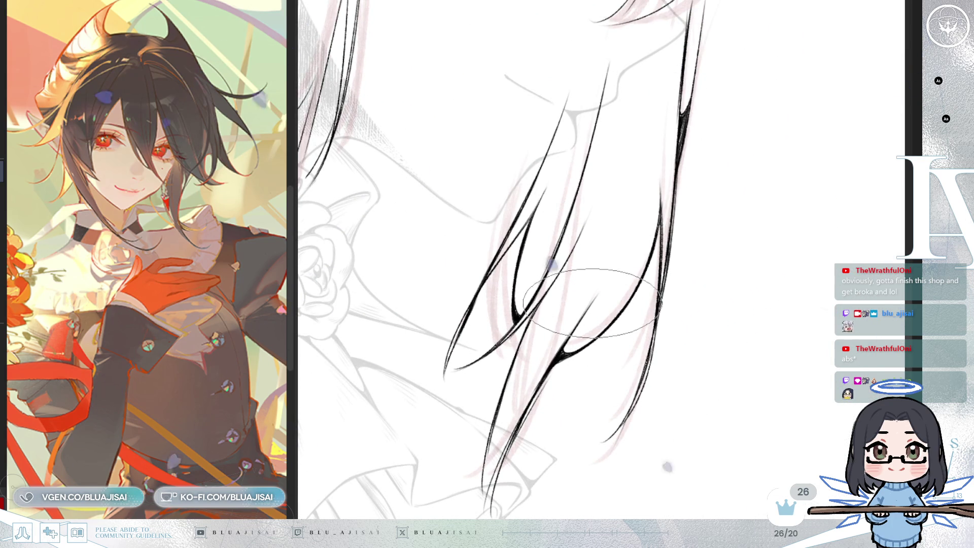
{"action": "scroll", "coordinate": [608, 299], "scroll_direction": "down", "scroll_amount": 5}
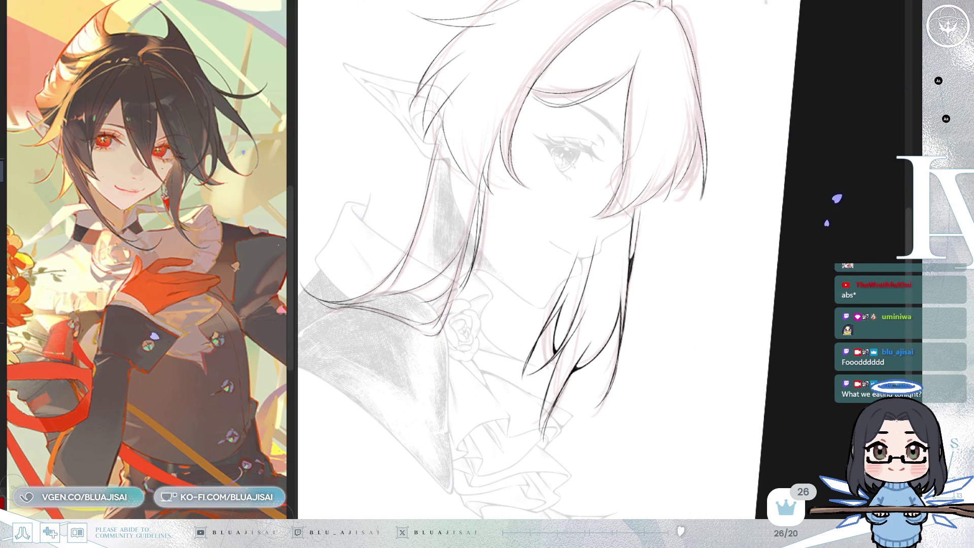
{"action": "scroll", "coordinate": [625, 211], "scroll_direction": "up", "scroll_amount": 2}
Step: Pan around the face and collar, then mirror the canvas horizontally to check proportions
{"action": "left_click_drag", "start_coordinate": [625, 212], "coordinate": [588, 264]}
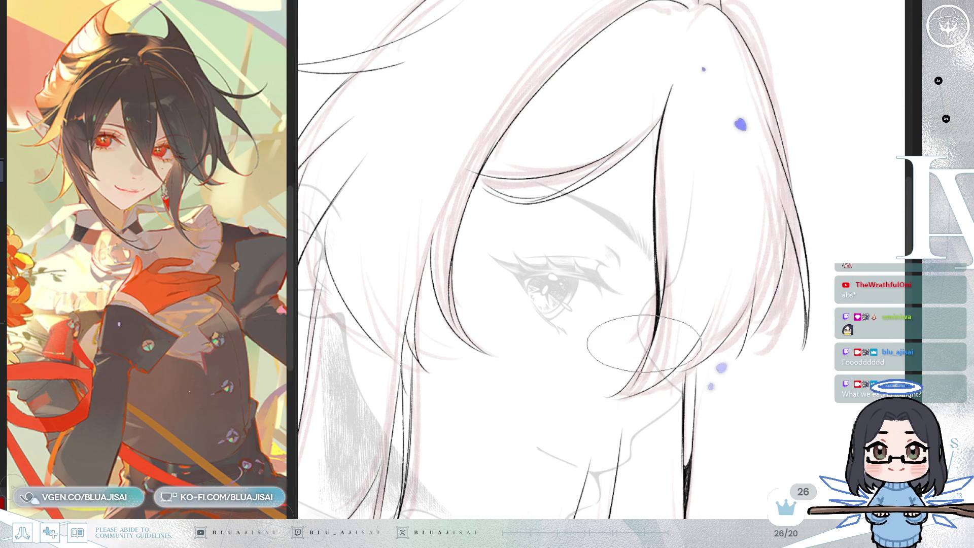
{"action": "scroll", "coordinate": [644, 350], "scroll_direction": "down", "scroll_amount": 3}
{"action": "left_click_drag", "start_coordinate": [675, 385], "coordinate": [678, 233]}
{"action": "scroll", "coordinate": [678, 233], "scroll_direction": "up", "scroll_amount": 1}
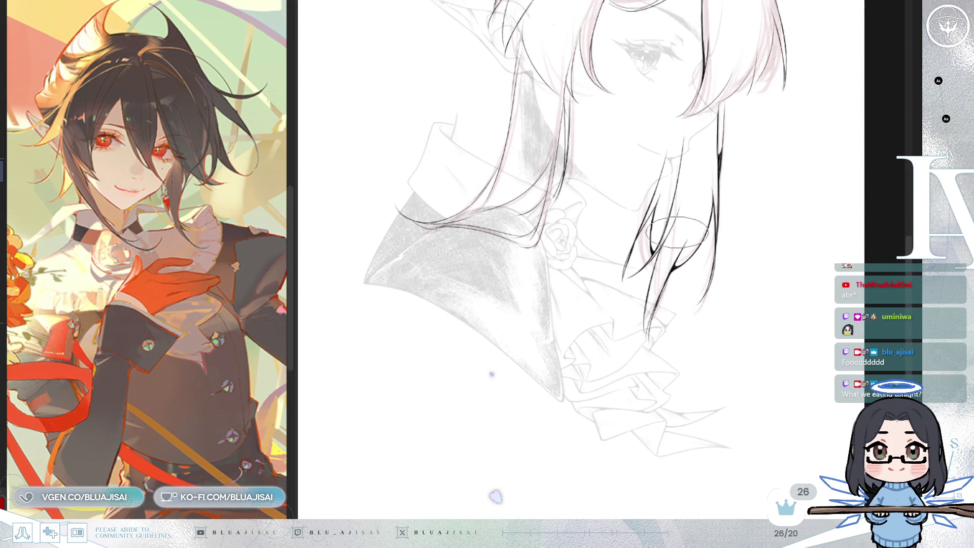
{"action": "key", "text": "h"}
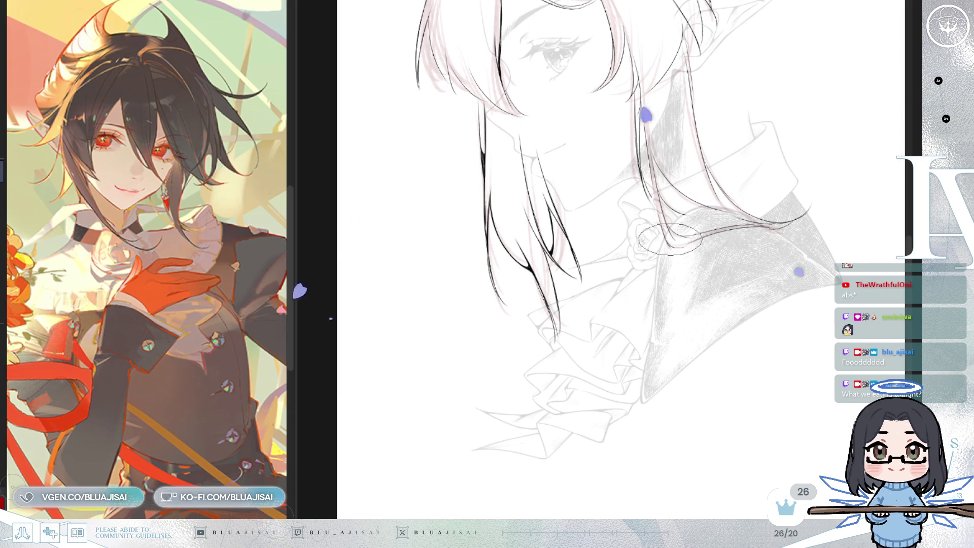
{"action": "scroll", "coordinate": [671, 234], "scroll_direction": "up", "scroll_amount": 5}
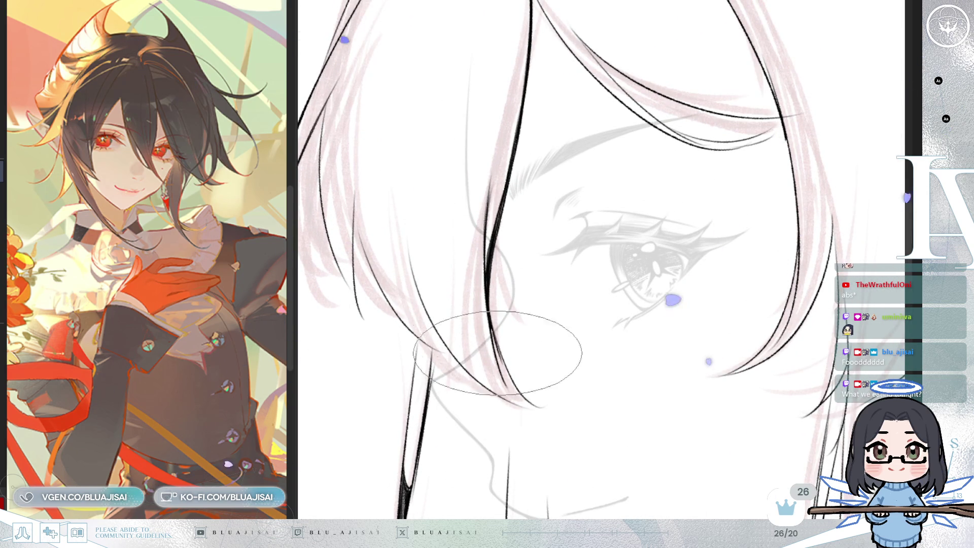
Step: Rotate the view clockwise around the eye to a comfortable angle for the bang strokes
{"action": "left_click_drag", "start_coordinate": [517, 355], "coordinate": [504, 218]}
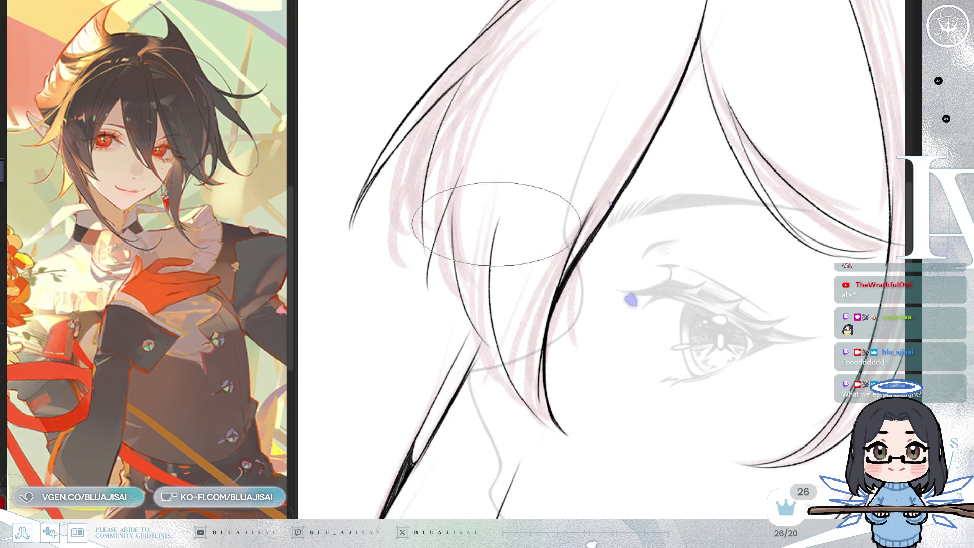
{"action": "left_click_drag", "start_coordinate": [498, 352], "coordinate": [510, 325]}
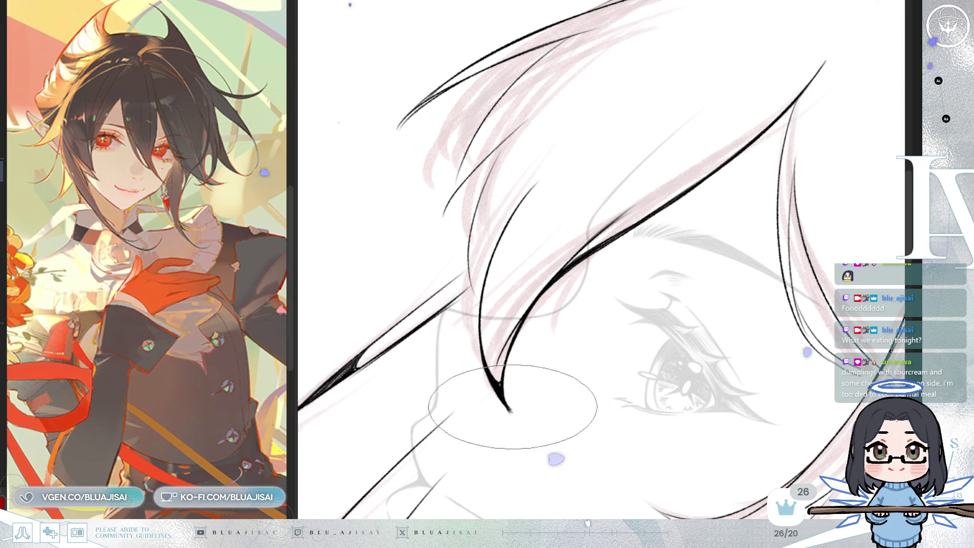
{"action": "mouse_move", "coordinate": [435, 305]}
{"action": "left_mouse_down"}
{"action": "mouse_move", "coordinate": [474, 213]}
{"action": "mouse_move", "coordinate": [484, 223]}
{"action": "left_mouse_up"}
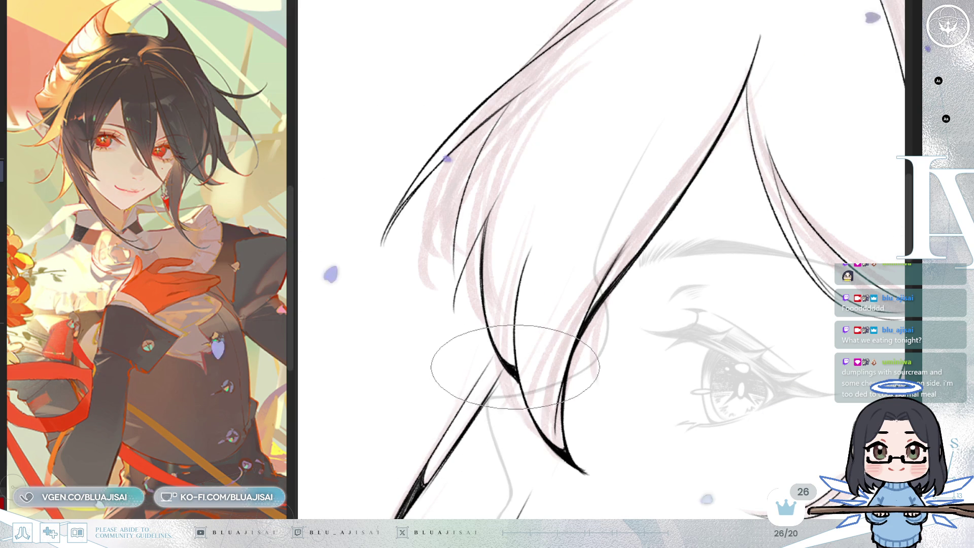
{"action": "scroll", "coordinate": [514, 365], "scroll_direction": "down", "scroll_amount": 5}
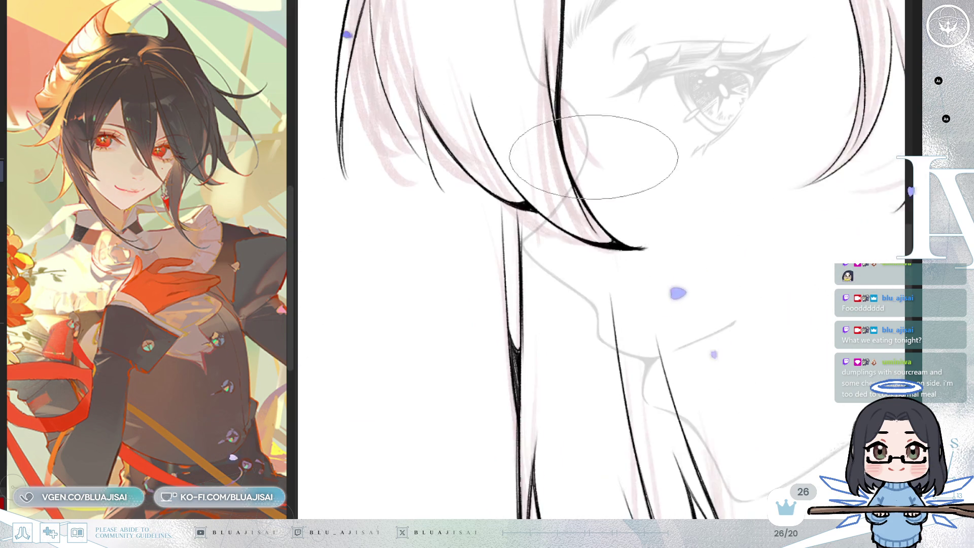
{"action": "scroll", "coordinate": [598, 140], "scroll_direction": "up", "scroll_amount": 1}
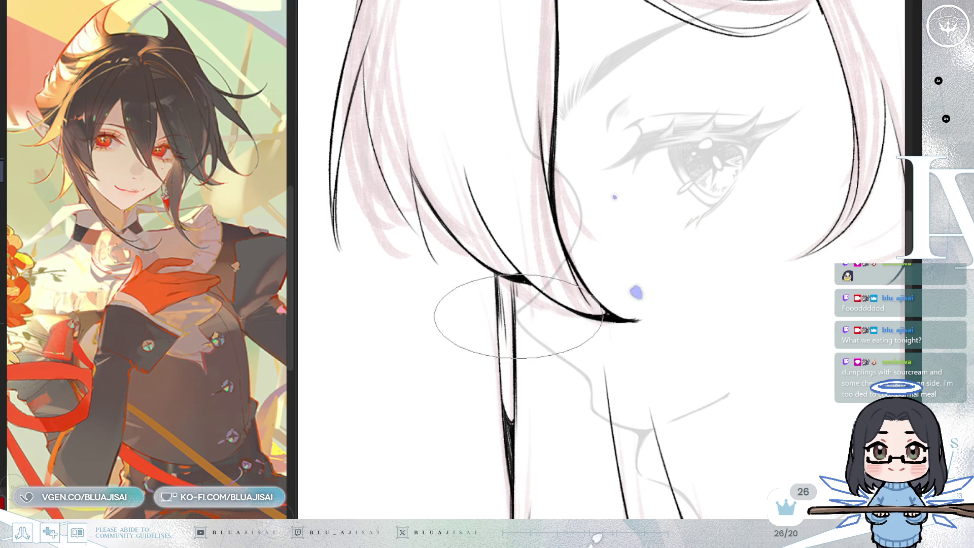
{"action": "scroll", "coordinate": [550, 250], "scroll_direction": "up", "scroll_amount": 1}
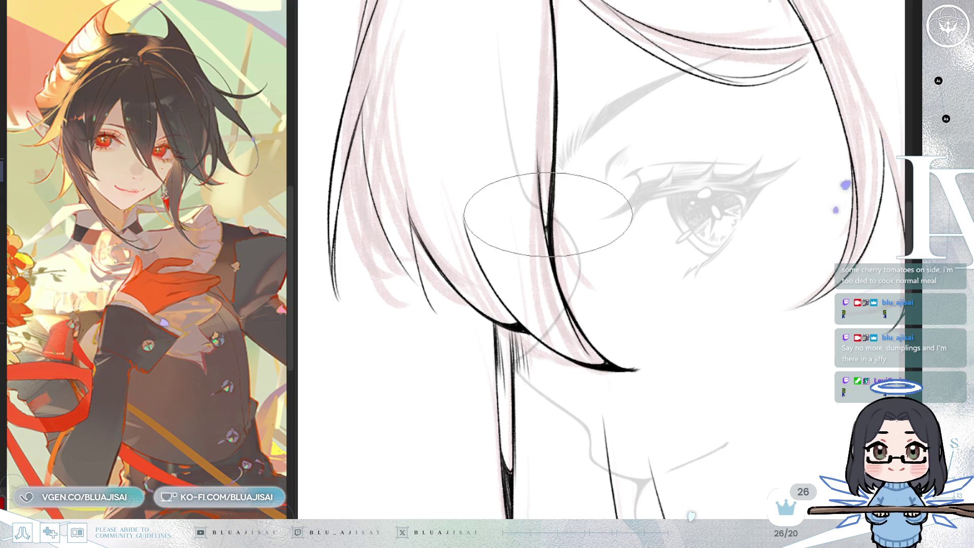
Step: Turn the canvas view to show the crown of the hair above the eye
{"action": "mouse_move", "coordinate": [533, 180]}
{"action": "left_mouse_down"}
{"action": "mouse_move", "coordinate": [577, 322]}
{"action": "mouse_move", "coordinate": [513, 251]}
{"action": "mouse_move", "coordinate": [562, 197]}
{"action": "left_mouse_up"}
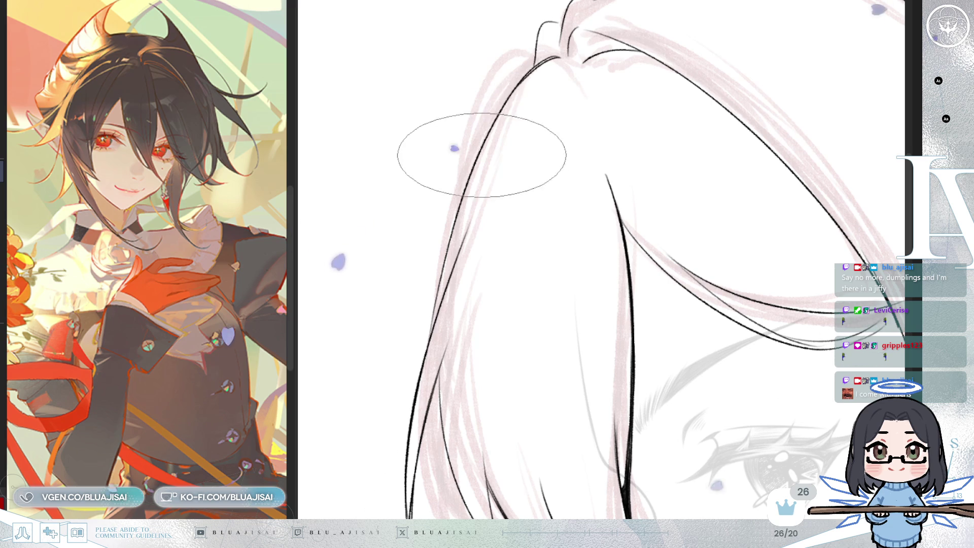
Step: Bolden the crown hair line down to the strand junction, then tilt and pan toward the upper hair
{"action": "left_click_drag", "start_coordinate": [477, 163], "coordinate": [572, 49]}
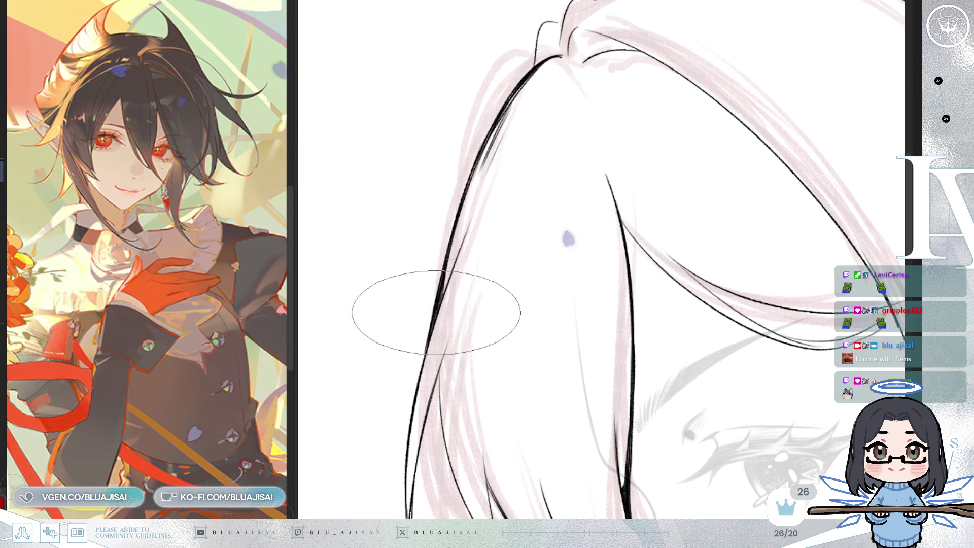
{"action": "mouse_move", "coordinate": [408, 363]}
{"action": "left_mouse_down"}
{"action": "mouse_move", "coordinate": [440, 274]}
{"action": "mouse_move", "coordinate": [462, 289]}
{"action": "left_mouse_up"}
{"action": "left_click_drag", "start_coordinate": [483, 229], "coordinate": [533, 183]}
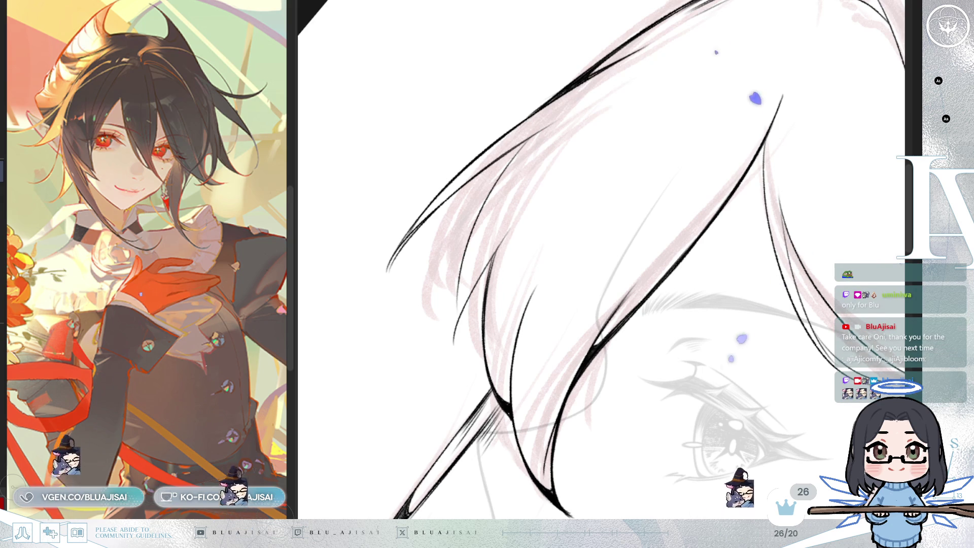
Step: Zoom and rotate the canvas repeatedly to line up the hair strands over the eye for tracing
{"action": "scroll", "coordinate": [490, 147], "scroll_direction": "up", "scroll_amount": 2}
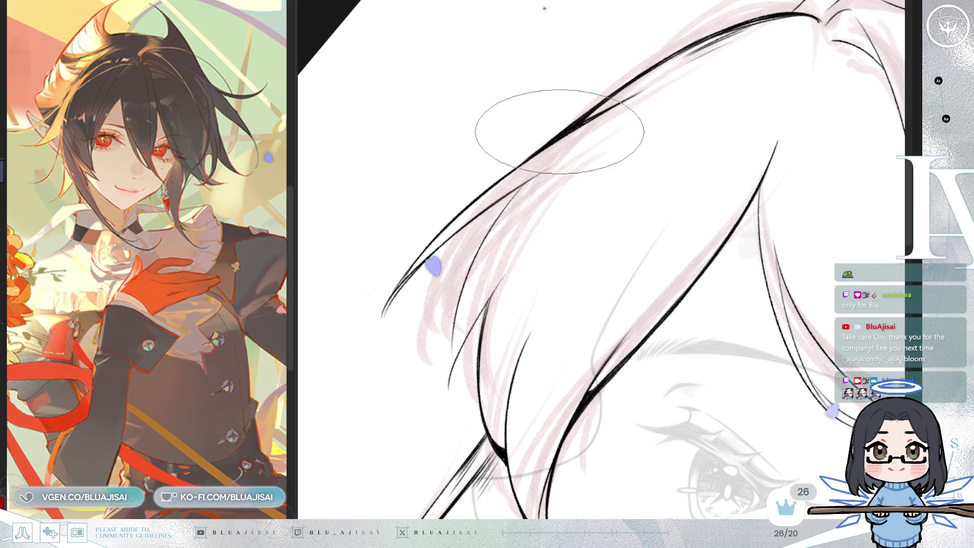
{"action": "scroll", "coordinate": [382, 312], "scroll_direction": "down", "scroll_amount": 1}
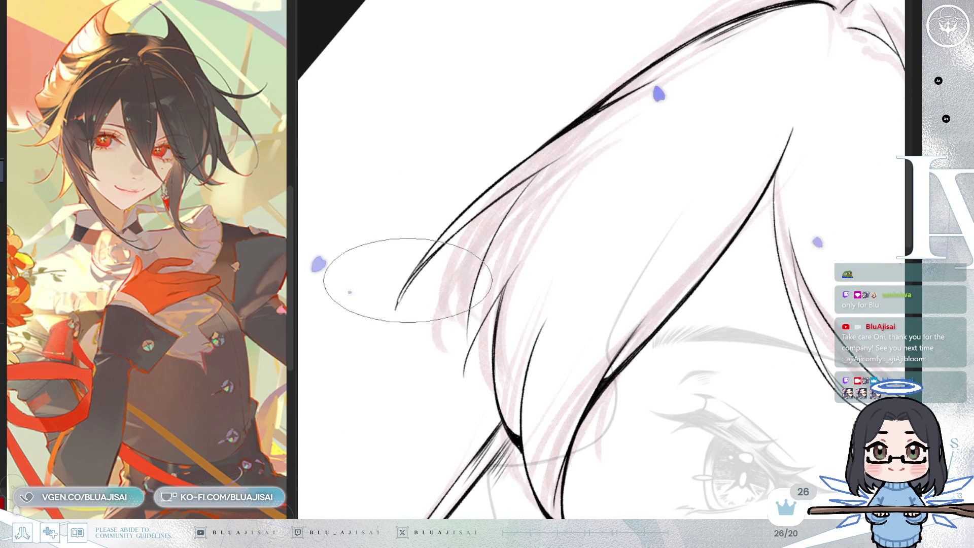
{"action": "scroll", "coordinate": [426, 264], "scroll_direction": "down", "scroll_amount": 2}
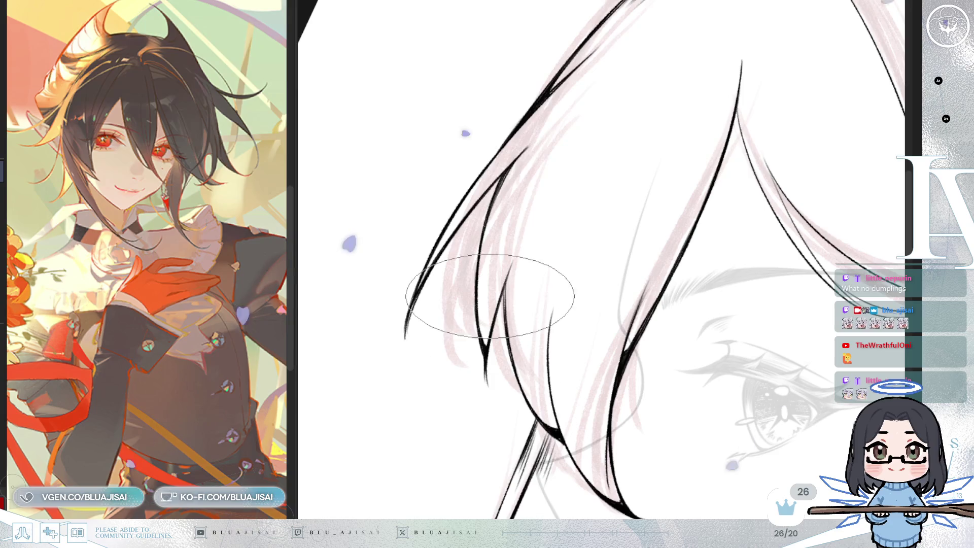
{"action": "scroll", "coordinate": [487, 305], "scroll_direction": "down", "scroll_amount": 2}
{"action": "key", "text": "equal"}
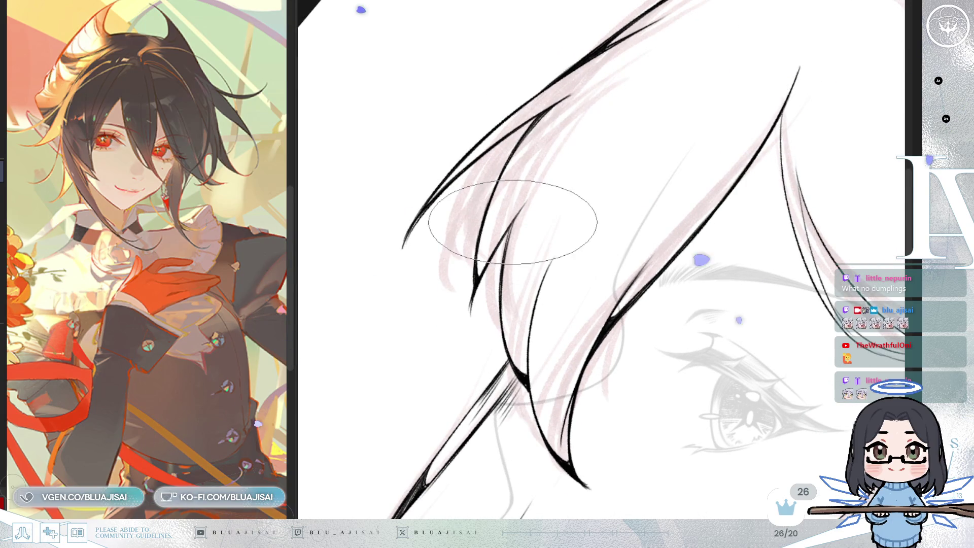
{"action": "key", "text": "equal"}
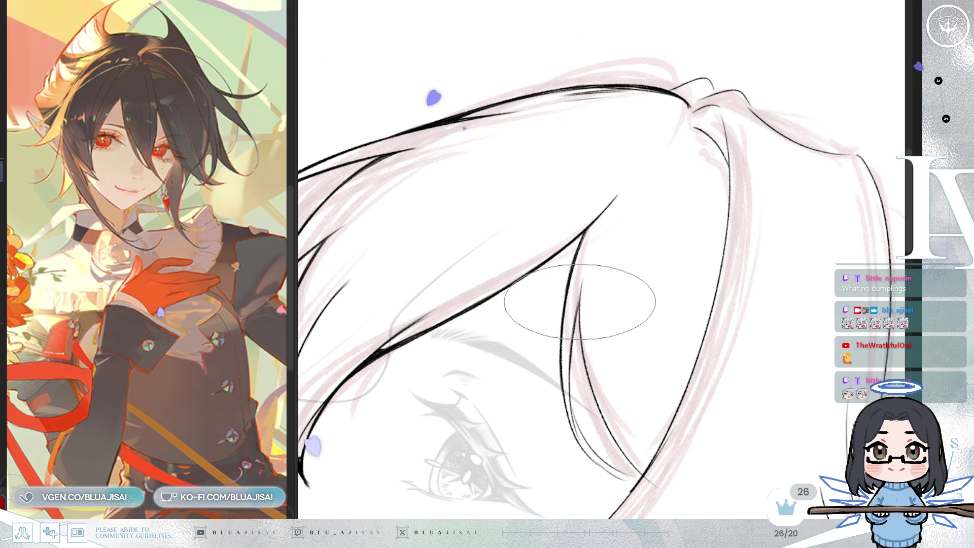
{"action": "left_click_drag", "start_coordinate": [528, 276], "coordinate": [529, 205]}
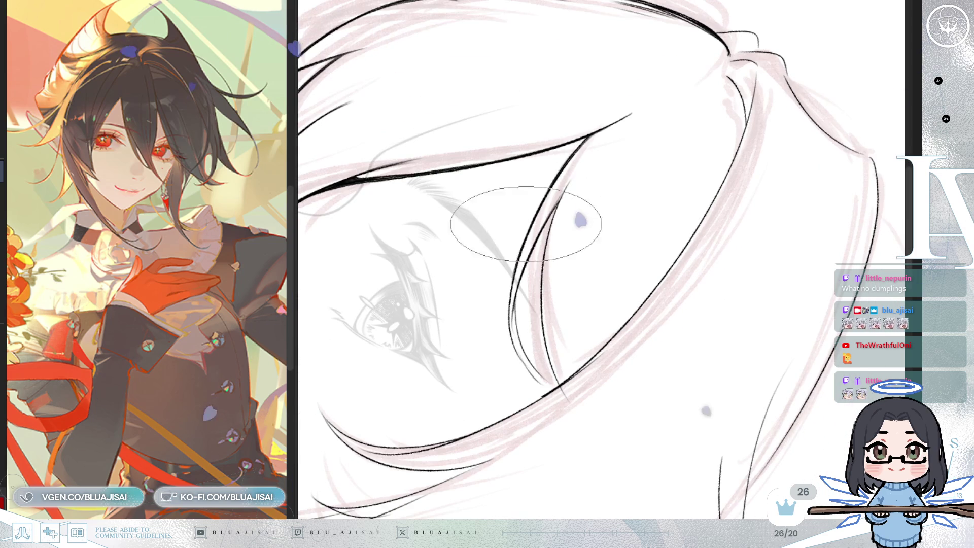
{"action": "left_click_drag", "start_coordinate": [521, 355], "coordinate": [502, 313]}
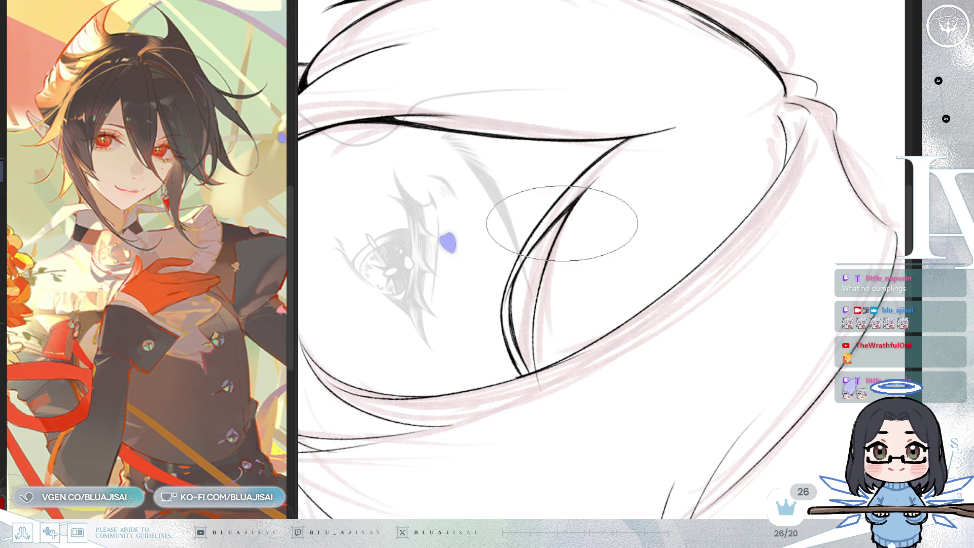
{"action": "left_click_drag", "start_coordinate": [540, 324], "coordinate": [625, 232]}
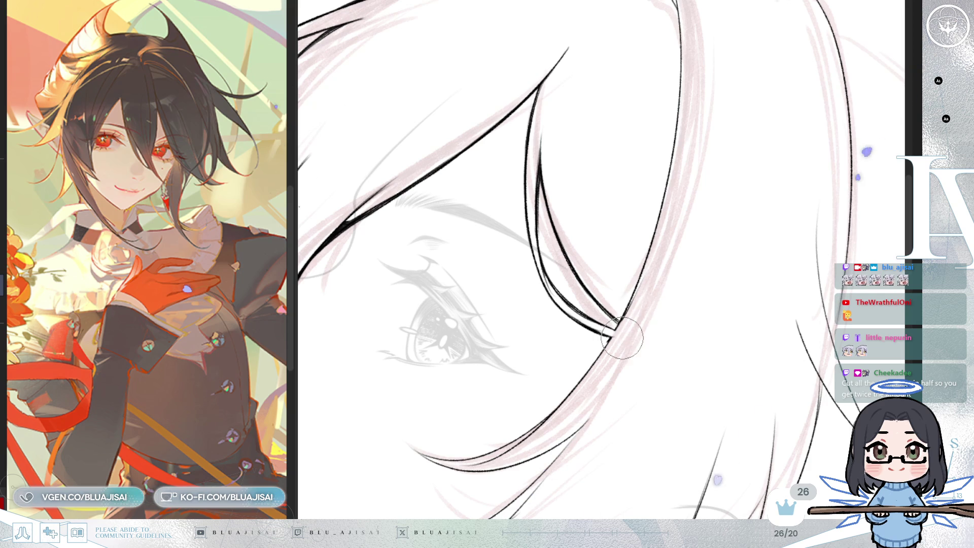
{"action": "left_click_drag", "start_coordinate": [630, 273], "coordinate": [581, 296]}
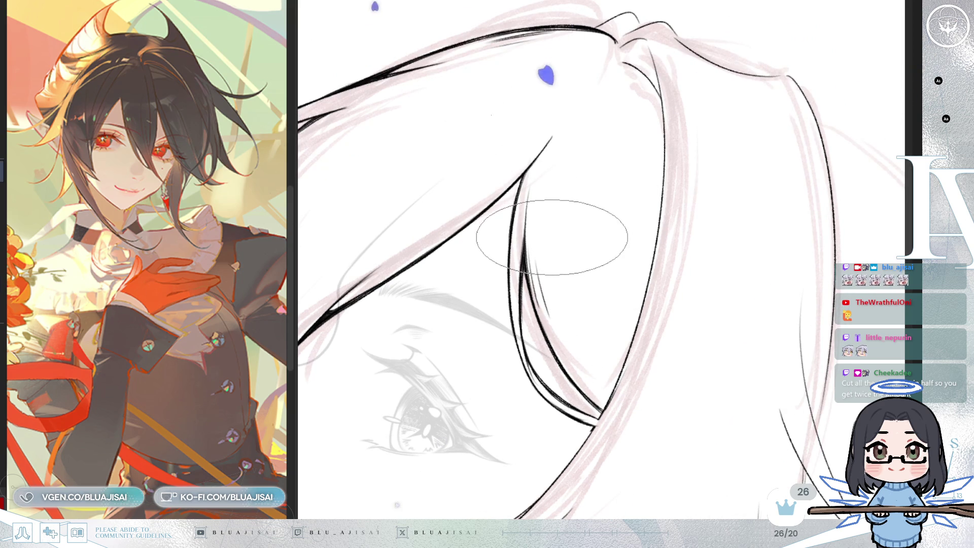
{"action": "mouse_move", "coordinate": [552, 242]}
{"action": "left_mouse_down"}
{"action": "mouse_move", "coordinate": [474, 243]}
{"action": "mouse_move", "coordinate": [630, 217]}
{"action": "mouse_move", "coordinate": [587, 163]}
{"action": "left_mouse_up"}
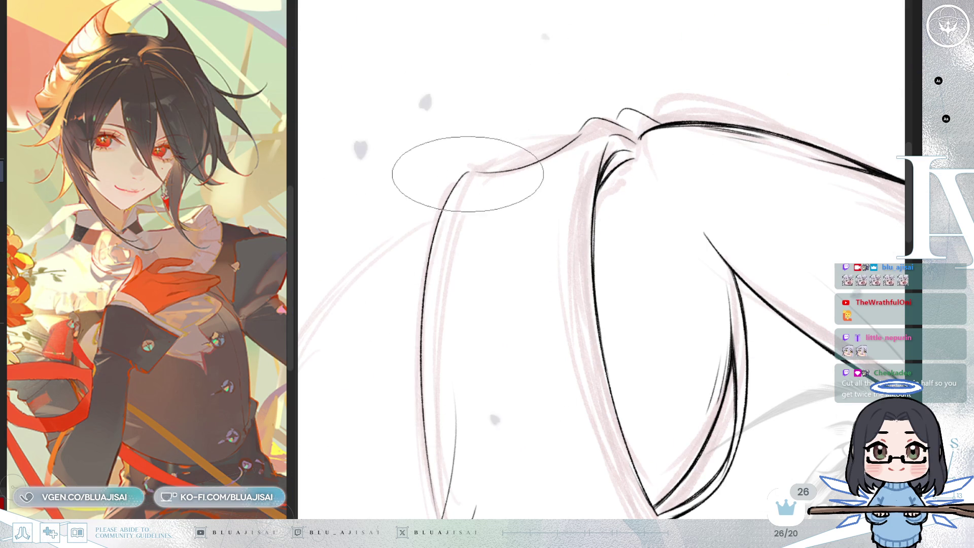
Step: Pan and rotate the canvas to view the hair's crown peak from several angles
{"action": "mouse_move", "coordinate": [442, 394]}
{"action": "left_mouse_down"}
{"action": "mouse_move", "coordinate": [442, 324]}
{"action": "mouse_move", "coordinate": [424, 250]}
{"action": "left_mouse_up"}
{"action": "mouse_move", "coordinate": [456, 170]}
{"action": "left_mouse_down"}
{"action": "mouse_move", "coordinate": [487, 251]}
{"action": "mouse_move", "coordinate": [487, 214]}
{"action": "left_mouse_up"}
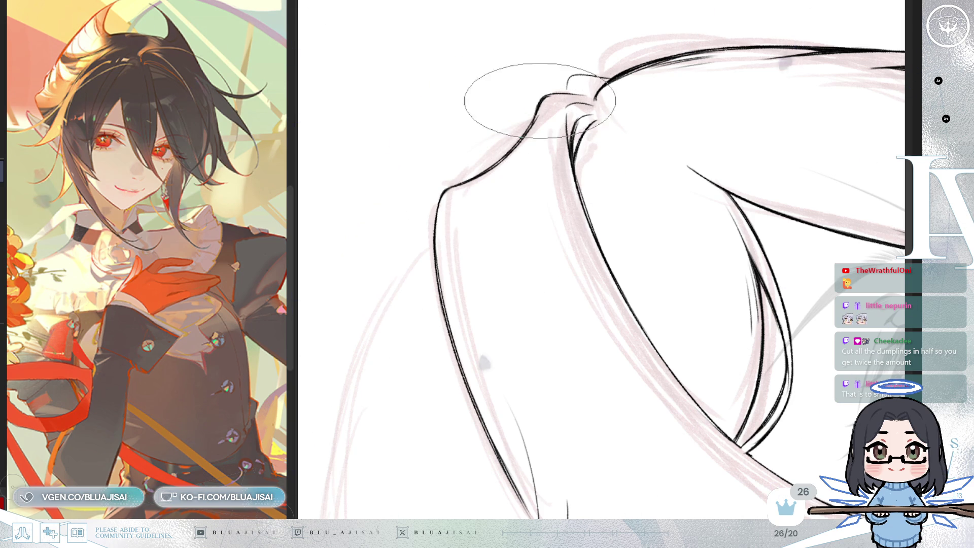
{"action": "mouse_move", "coordinate": [474, 147]}
{"action": "left_mouse_down"}
{"action": "mouse_move", "coordinate": [483, 137]}
{"action": "mouse_move", "coordinate": [515, 154]}
{"action": "mouse_move", "coordinate": [522, 213]}
{"action": "mouse_move", "coordinate": [513, 196]}
{"action": "left_mouse_up"}
{"action": "left_click_drag", "start_coordinate": [513, 163], "coordinate": [460, 203]}
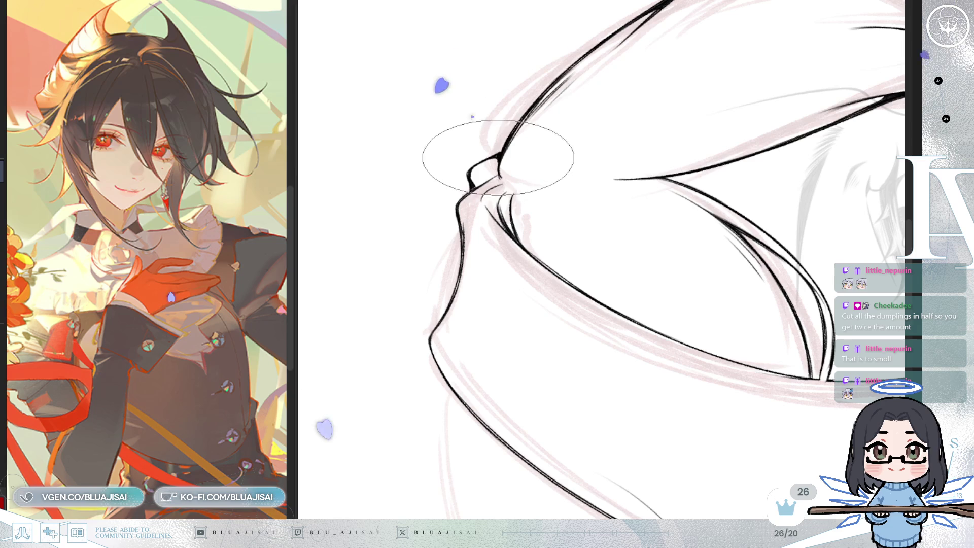
{"action": "mouse_move", "coordinate": [504, 148]}
{"action": "left_mouse_down"}
{"action": "mouse_move", "coordinate": [695, 178]}
{"action": "mouse_move", "coordinate": [739, 239]}
{"action": "left_mouse_up"}
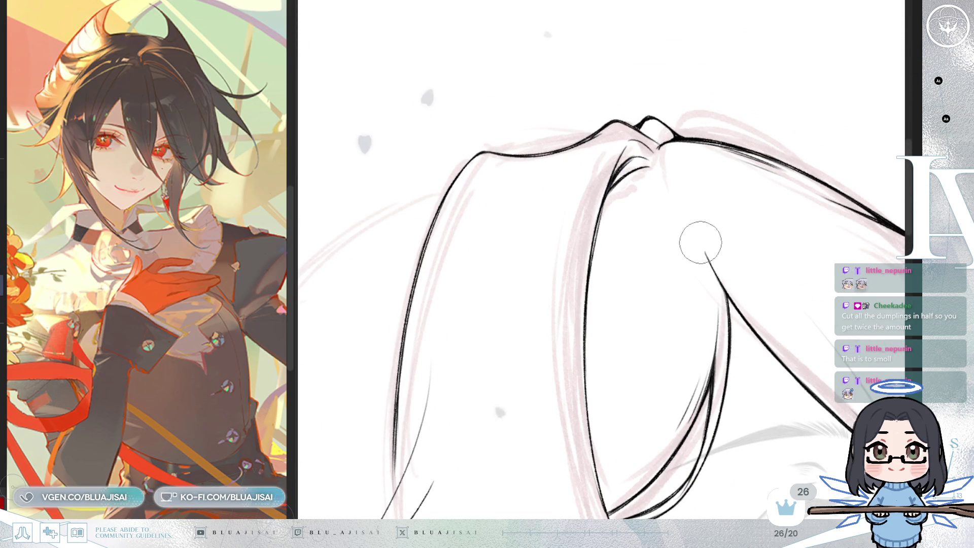
Step: Mirror the view, tilt it steeper, and enlarge the brush before bringing the face into view
{"action": "key", "text": "h"}
{"action": "left_click_drag", "start_coordinate": [552, 17], "coordinate": [538, 150]}
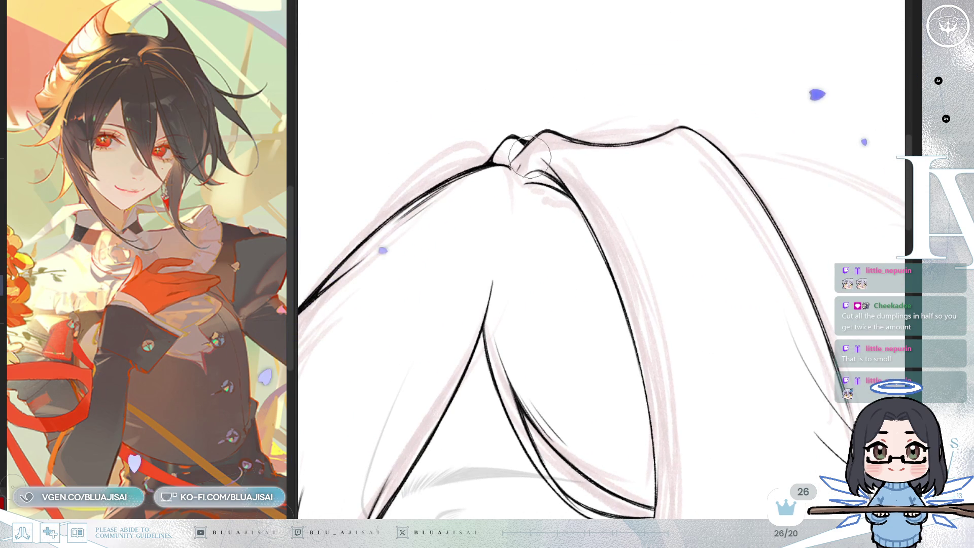
{"action": "key", "text": "bracketright"}
{"action": "key", "text": "bracketright"}
{"action": "key", "text": "bracketright"}
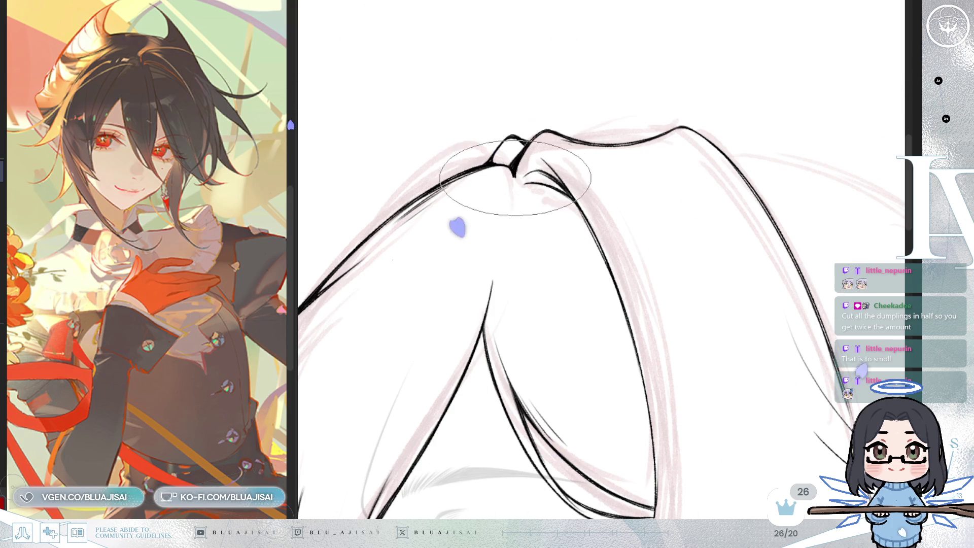
{"action": "mouse_move", "coordinate": [522, 162]}
{"action": "left_mouse_down"}
{"action": "mouse_move", "coordinate": [702, 315]}
{"action": "mouse_move", "coordinate": [667, 98]}
{"action": "mouse_move", "coordinate": [669, 159]}
{"action": "mouse_move", "coordinate": [691, 163]}
{"action": "left_mouse_up"}
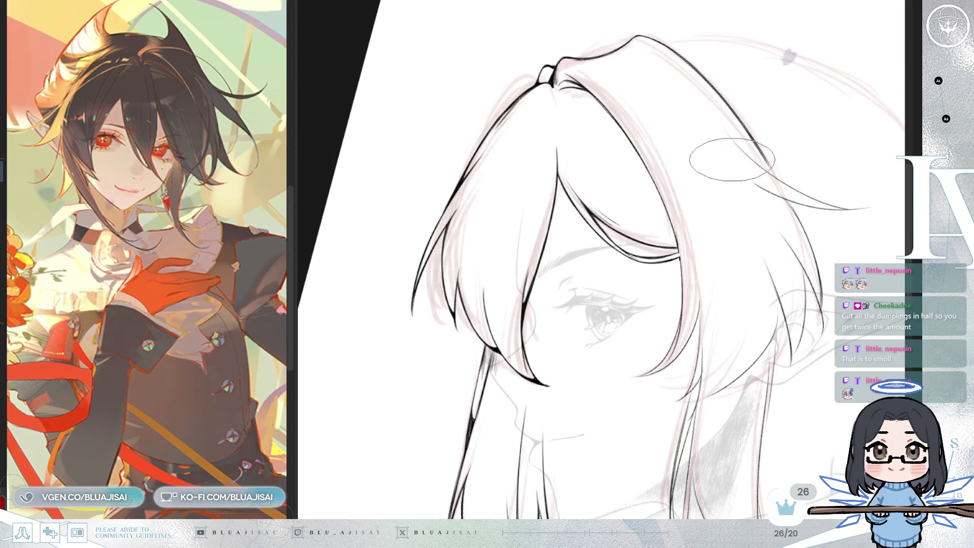
Step: Zoom in on the eye and pan the face into position for inking strands beside the cheek
{"action": "mouse_move", "coordinate": [752, 203]}
{"action": "left_mouse_down"}
{"action": "mouse_move", "coordinate": [726, 238]}
{"action": "mouse_move", "coordinate": [680, 239]}
{"action": "left_mouse_up"}
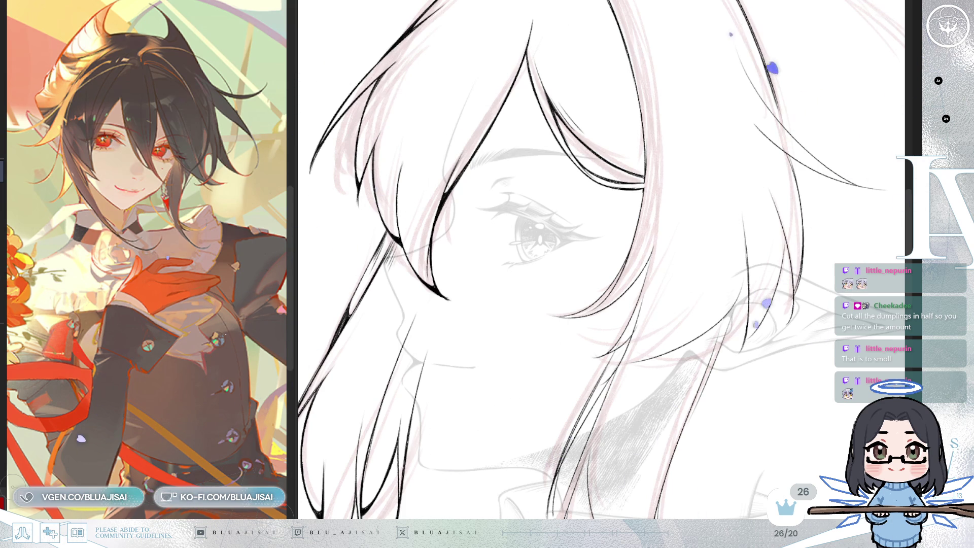
{"action": "scroll", "coordinate": [603, 129], "scroll_direction": "up", "scroll_amount": 5}
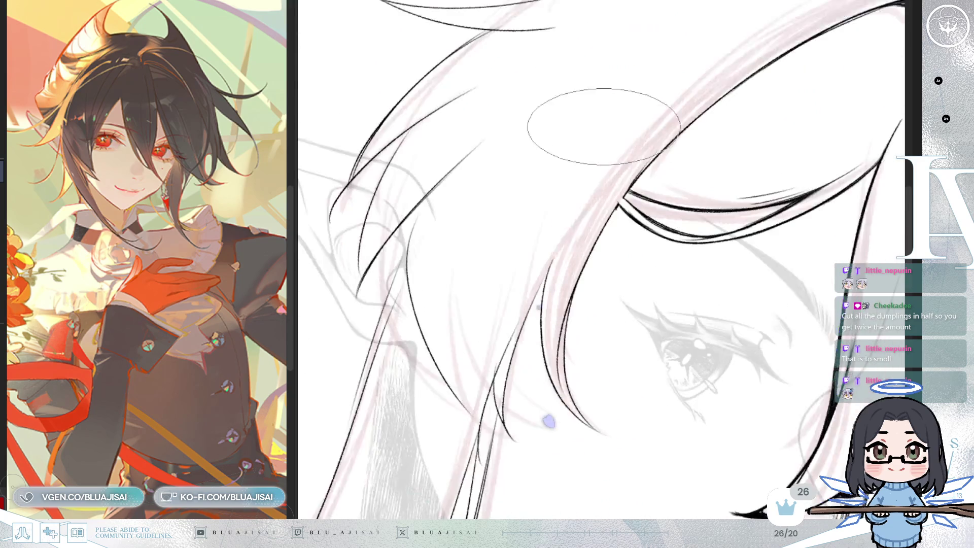
{"action": "scroll", "coordinate": [603, 130], "scroll_direction": "up", "scroll_amount": 3}
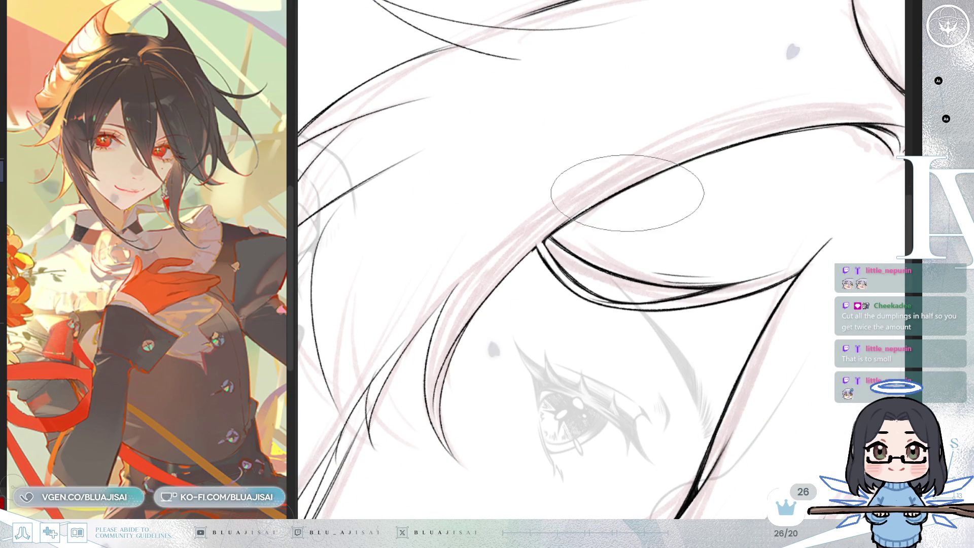
{"action": "scroll", "coordinate": [634, 190], "scroll_direction": "up", "scroll_amount": 3}
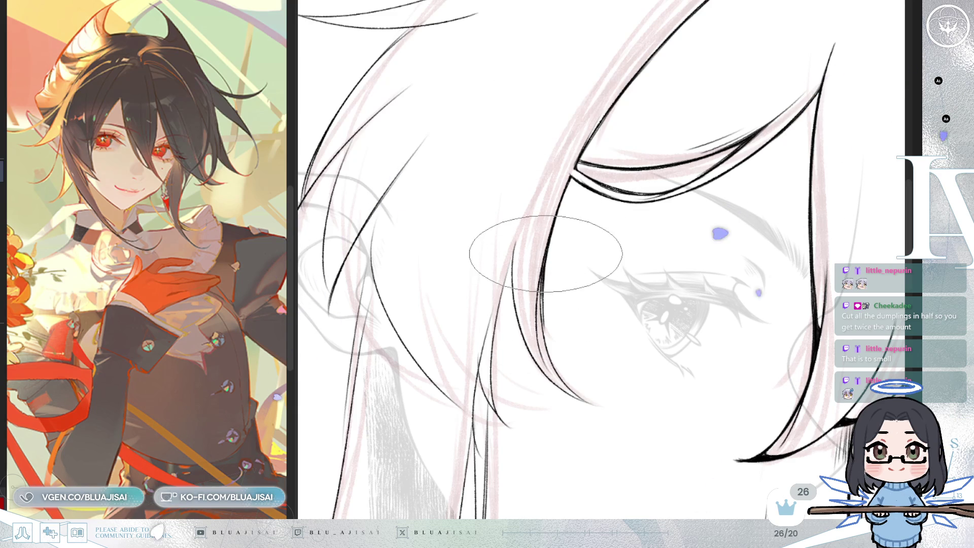
{"action": "scroll", "coordinate": [547, 245], "scroll_direction": "up", "scroll_amount": 2}
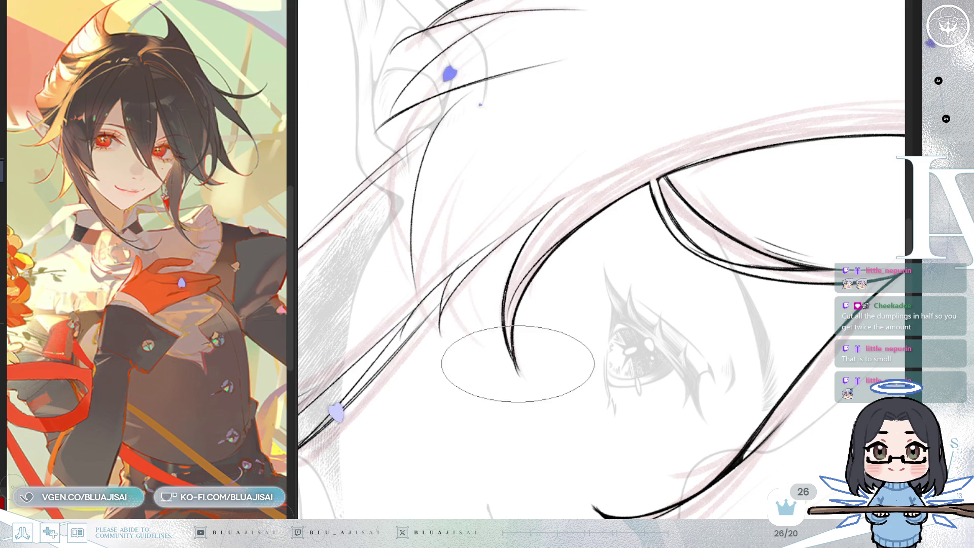
{"action": "mouse_move", "coordinate": [467, 289]}
{"action": "left_mouse_down"}
{"action": "mouse_move", "coordinate": [522, 352]}
{"action": "mouse_move", "coordinate": [595, 260]}
{"action": "mouse_move", "coordinate": [554, 163]}
{"action": "left_mouse_up"}
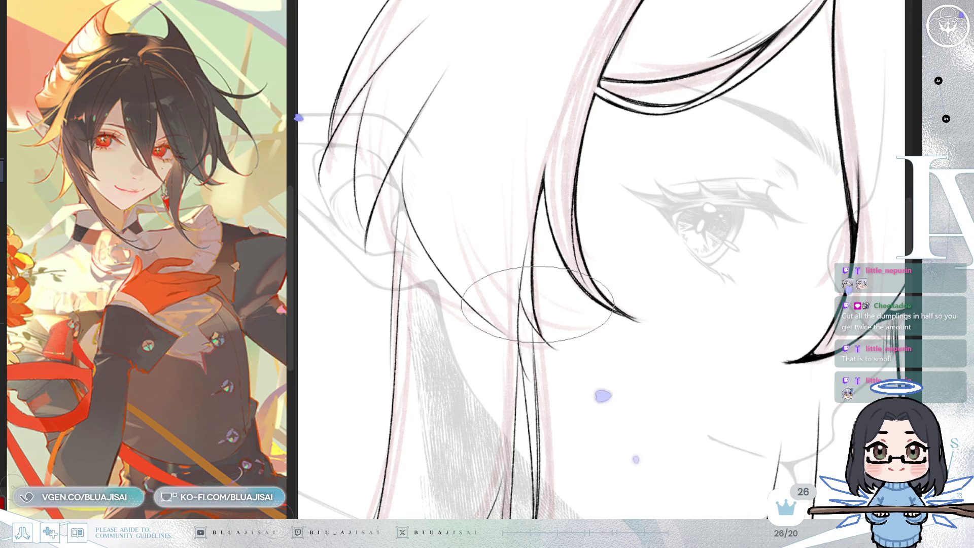
{"action": "mouse_move", "coordinate": [555, 243]}
{"action": "left_mouse_down"}
{"action": "mouse_move", "coordinate": [680, 211]}
{"action": "mouse_move", "coordinate": [626, 304]}
{"action": "mouse_move", "coordinate": [700, 293]}
{"action": "left_mouse_up"}
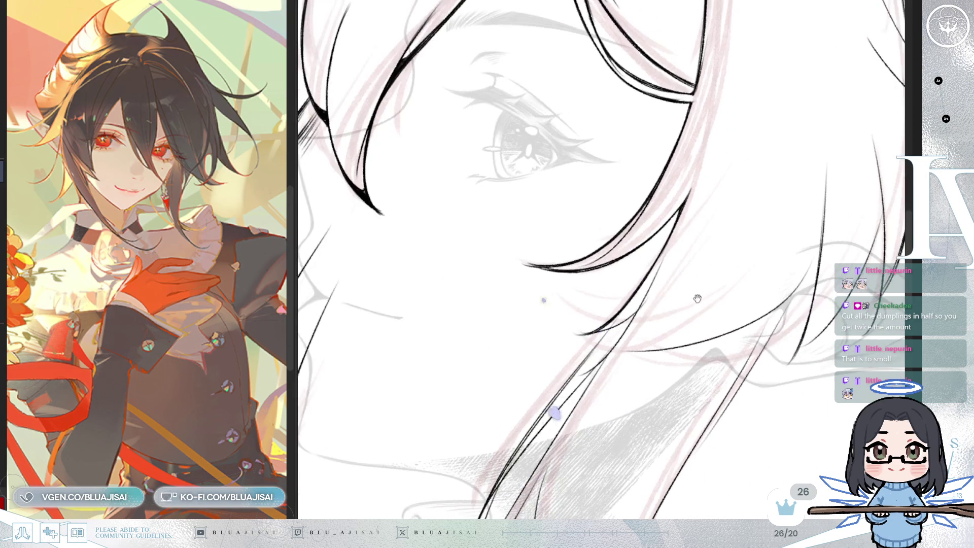
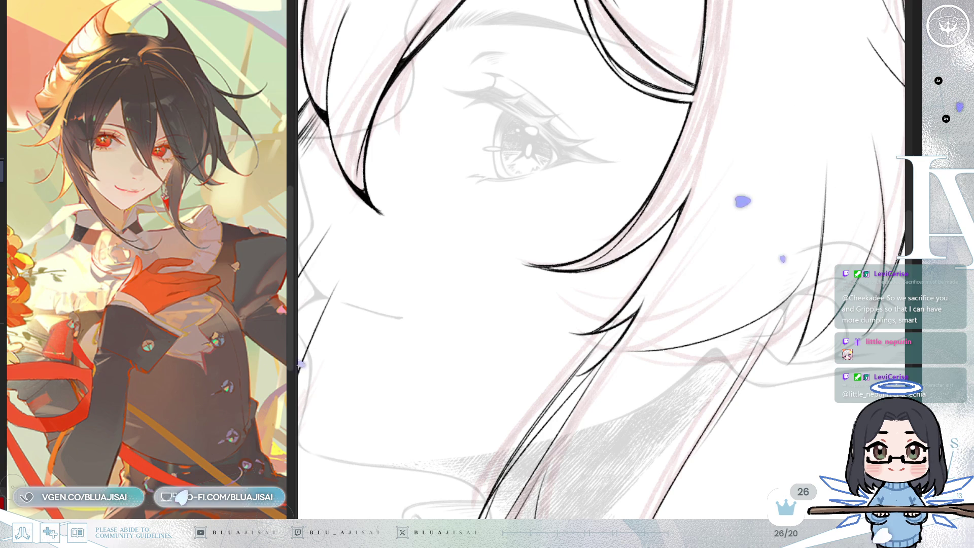
Step: Ink the hair strands beside the eye where they cross the pointed ear, panning and tilting the view
{"action": "mouse_move", "coordinate": [680, 254]}
{"action": "left_mouse_down"}
{"action": "mouse_move", "coordinate": [690, 302]}
{"action": "mouse_move", "coordinate": [626, 148]}
{"action": "mouse_move", "coordinate": [583, 305]}
{"action": "left_mouse_up"}
{"action": "left_click_drag", "start_coordinate": [426, 335], "coordinate": [473, 302]}
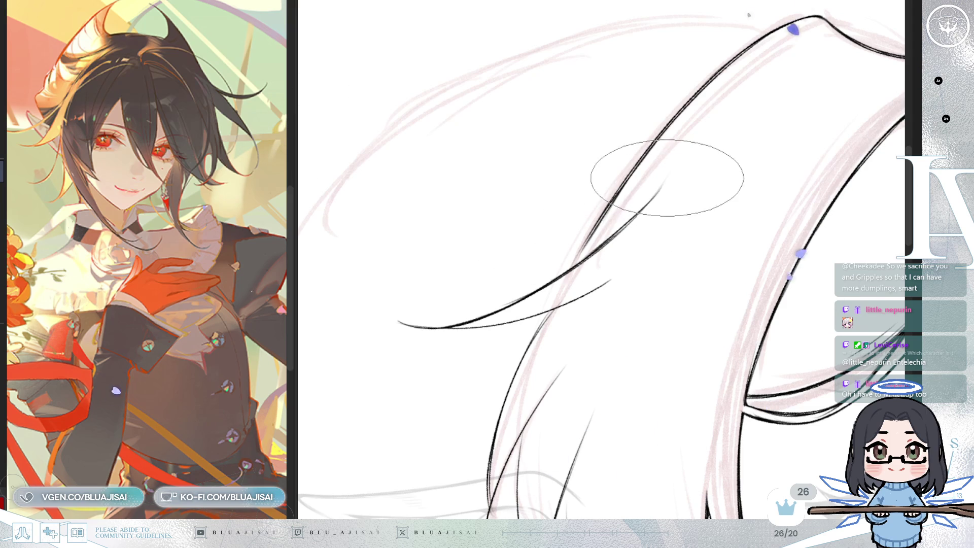
{"action": "mouse_move", "coordinate": [468, 272]}
{"action": "left_mouse_down"}
{"action": "mouse_move", "coordinate": [645, 228]}
{"action": "mouse_move", "coordinate": [498, 299]}
{"action": "mouse_move", "coordinate": [569, 257]}
{"action": "mouse_move", "coordinate": [596, 261]}
{"action": "left_mouse_up"}
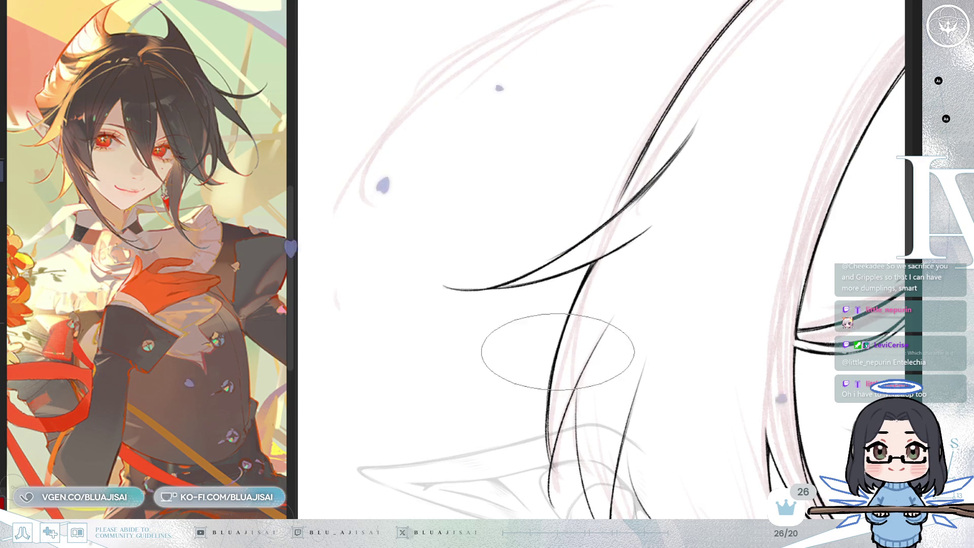
{"action": "scroll", "coordinate": [569, 386], "scroll_direction": "down", "scroll_amount": 3}
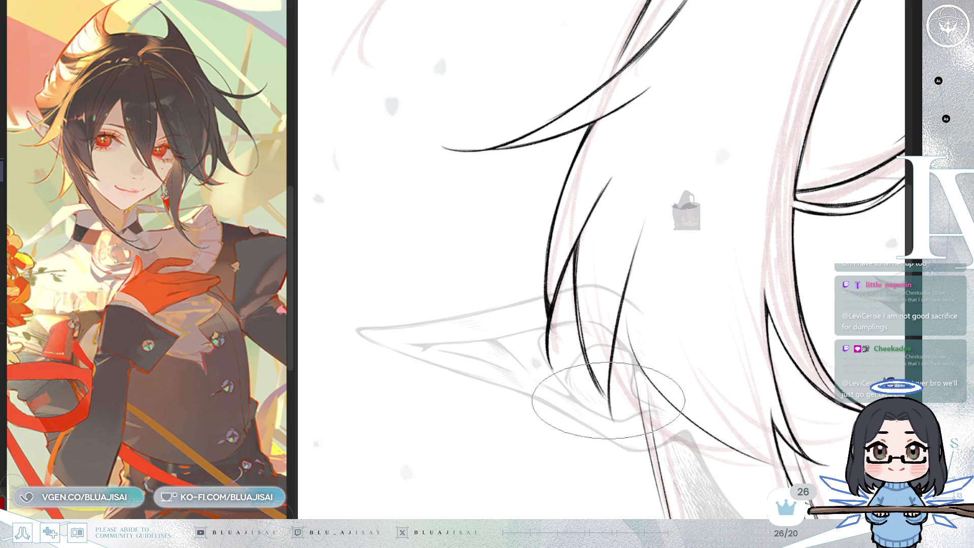
Step: Trace the sharp hair tips near the ear and the long strands falling past the cheek
{"action": "mouse_move", "coordinate": [580, 395]}
{"action": "left_mouse_down"}
{"action": "mouse_move", "coordinate": [587, 307]}
{"action": "mouse_move", "coordinate": [570, 333]}
{"action": "left_mouse_up"}
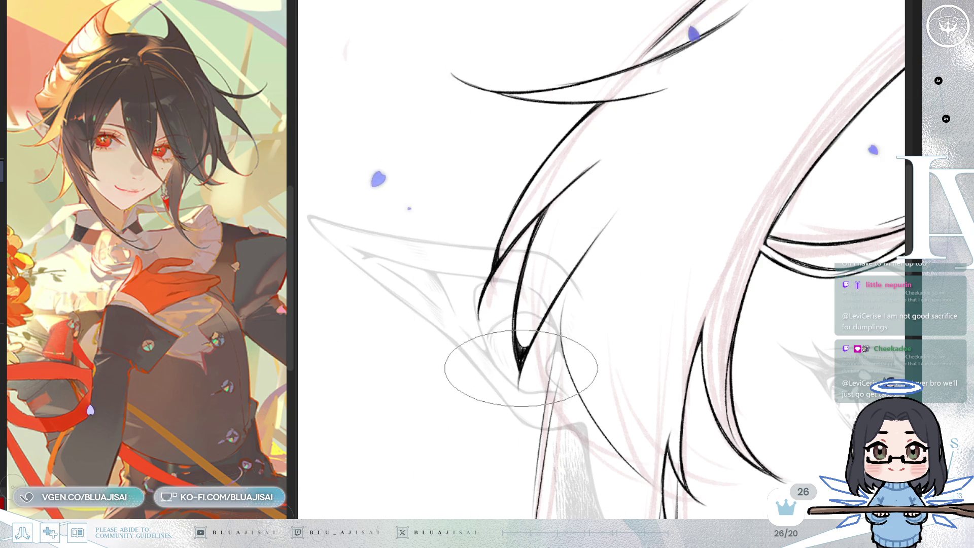
{"action": "mouse_move", "coordinate": [536, 323]}
{"action": "left_mouse_down"}
{"action": "mouse_move", "coordinate": [587, 283]}
{"action": "mouse_move", "coordinate": [582, 306]}
{"action": "mouse_move", "coordinate": [570, 305]}
{"action": "mouse_move", "coordinate": [563, 254]}
{"action": "mouse_move", "coordinate": [629, 284]}
{"action": "left_mouse_up"}
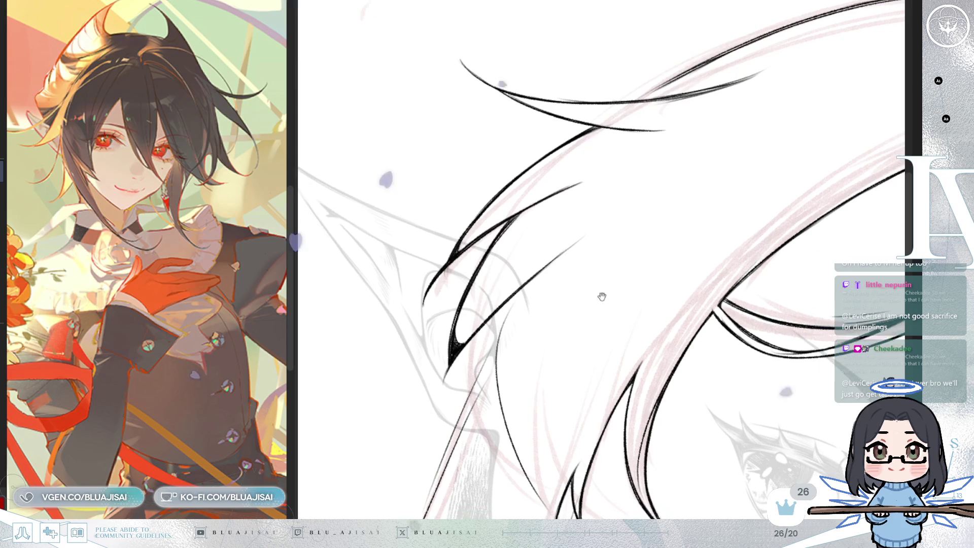
{"action": "left_click_drag", "start_coordinate": [591, 236], "coordinate": [524, 302]}
{"action": "left_click_drag", "start_coordinate": [452, 297], "coordinate": [524, 285]}
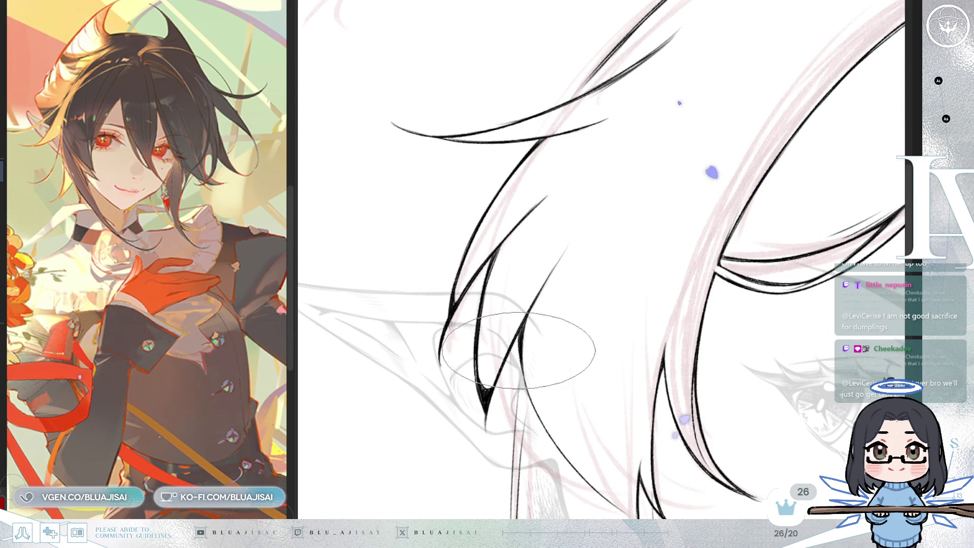
{"action": "mouse_move", "coordinate": [599, 348]}
{"action": "left_mouse_down"}
{"action": "mouse_move", "coordinate": [530, 446]}
{"action": "mouse_move", "coordinate": [513, 11]}
{"action": "mouse_move", "coordinate": [544, 83]}
{"action": "left_mouse_up"}
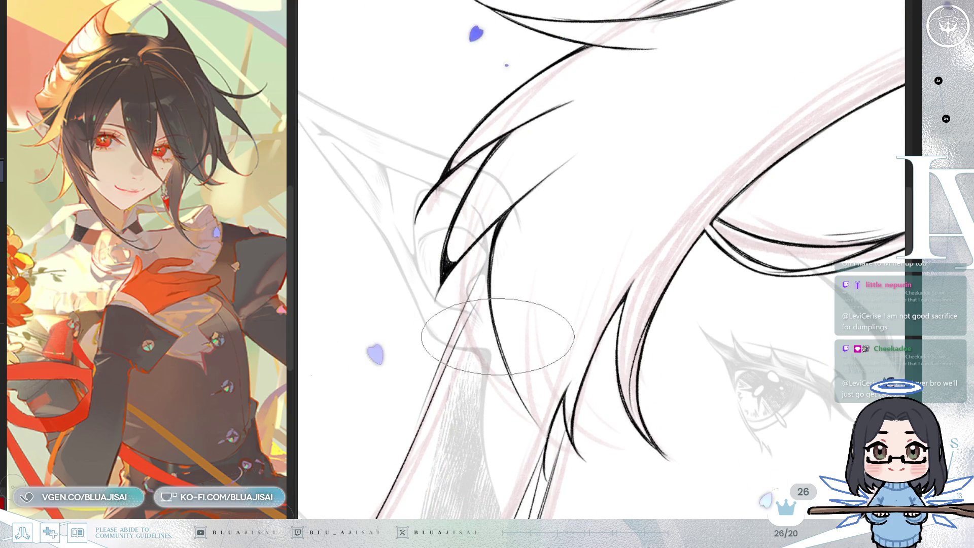
{"action": "scroll", "coordinate": [547, 321], "scroll_direction": "down", "scroll_amount": 3}
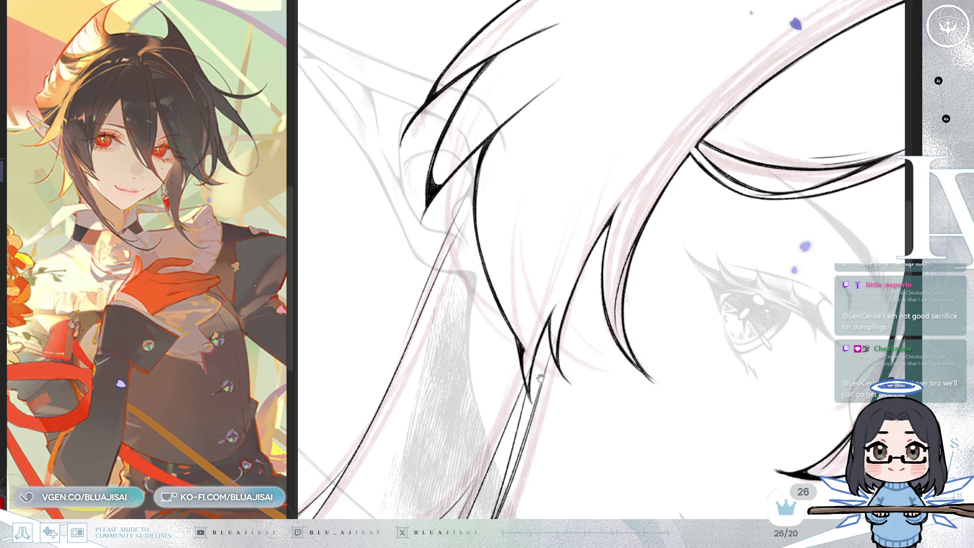
{"action": "left_click_drag", "start_coordinate": [539, 380], "coordinate": [540, 343]}
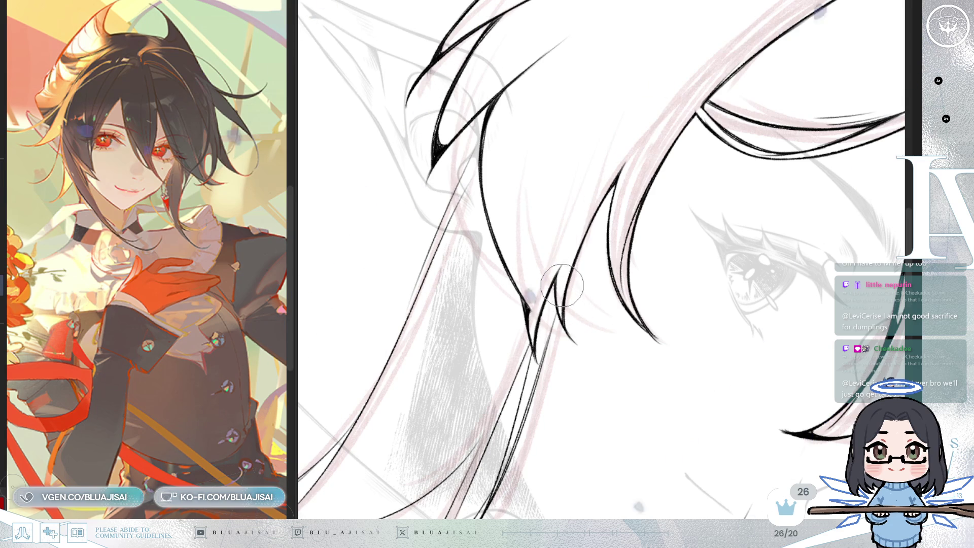
{"action": "mouse_move", "coordinate": [562, 285]}
{"action": "left_mouse_down"}
{"action": "mouse_move", "coordinate": [646, 397]}
{"action": "mouse_move", "coordinate": [636, 245]}
{"action": "left_mouse_up"}
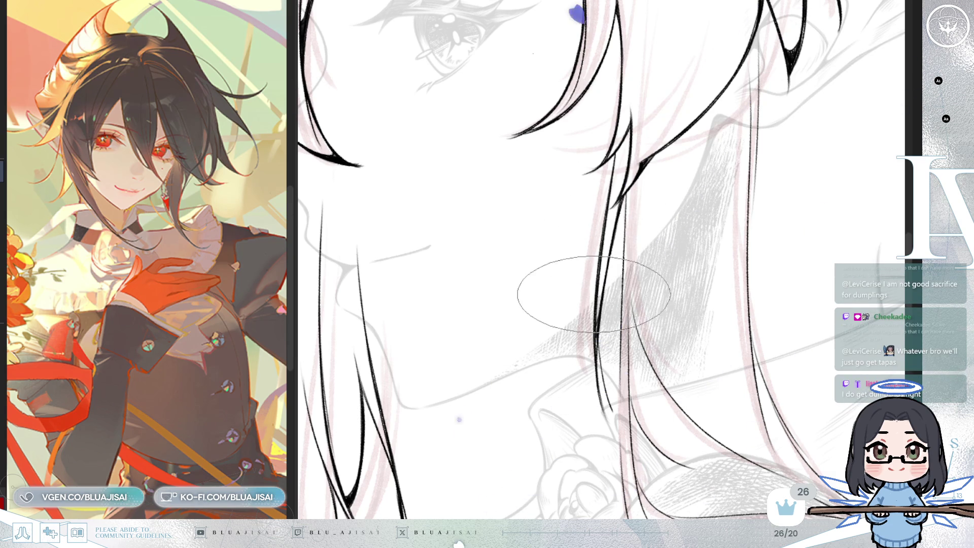
Step: Tilt the canvas and ink the long hair locks curving down over the shoulder beside the rose
{"action": "scroll", "coordinate": [592, 289], "scroll_direction": "down", "scroll_amount": 1}
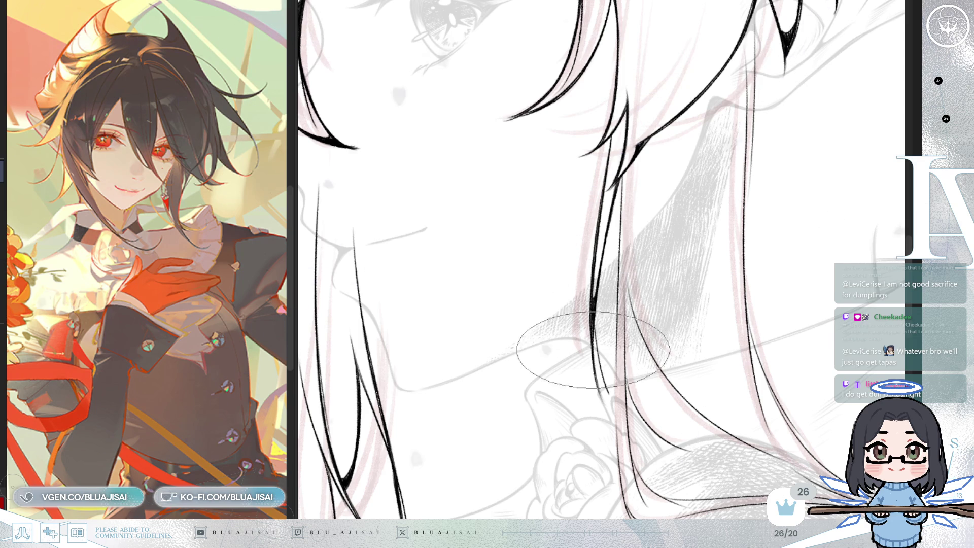
{"action": "key", "text": "asciicircum"}
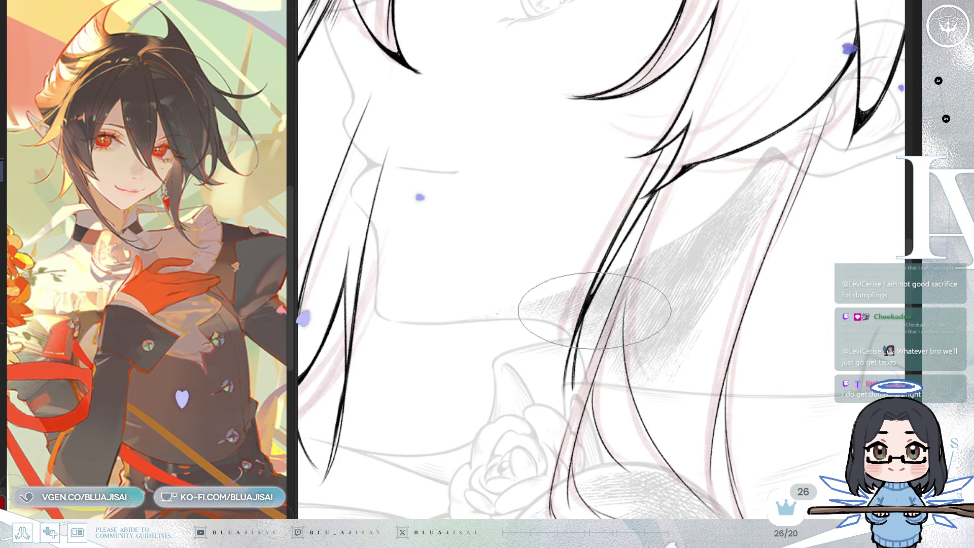
{"action": "key", "text": "minus"}
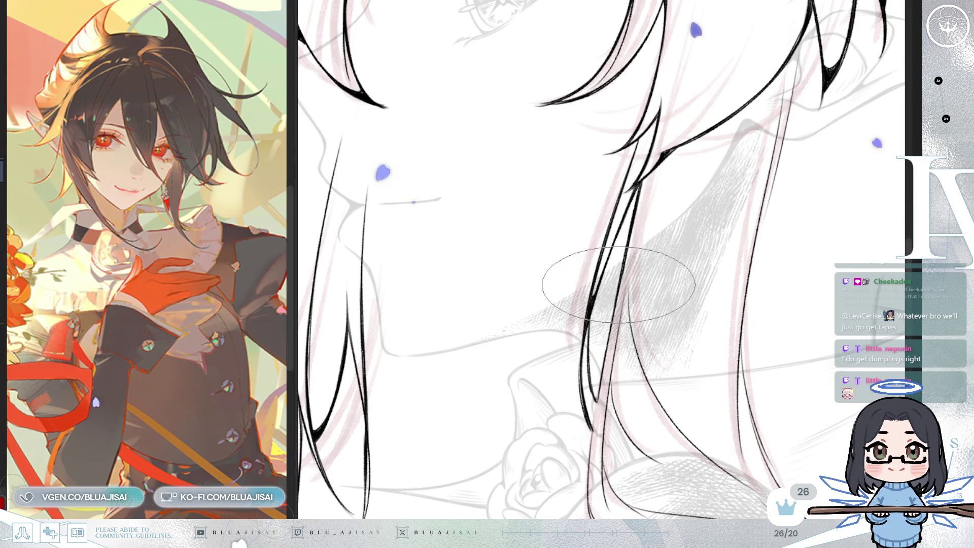
{"action": "scroll", "coordinate": [620, 366], "scroll_direction": "down", "scroll_amount": 2}
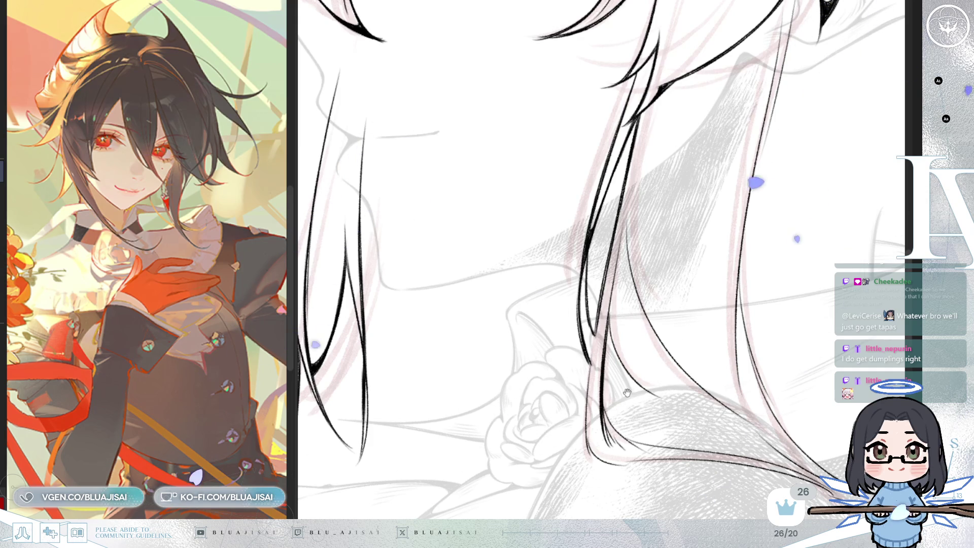
{"action": "scroll", "coordinate": [618, 366], "scroll_direction": "down", "scroll_amount": 2}
{"action": "key", "text": "End"}
{"action": "key", "text": "End"}
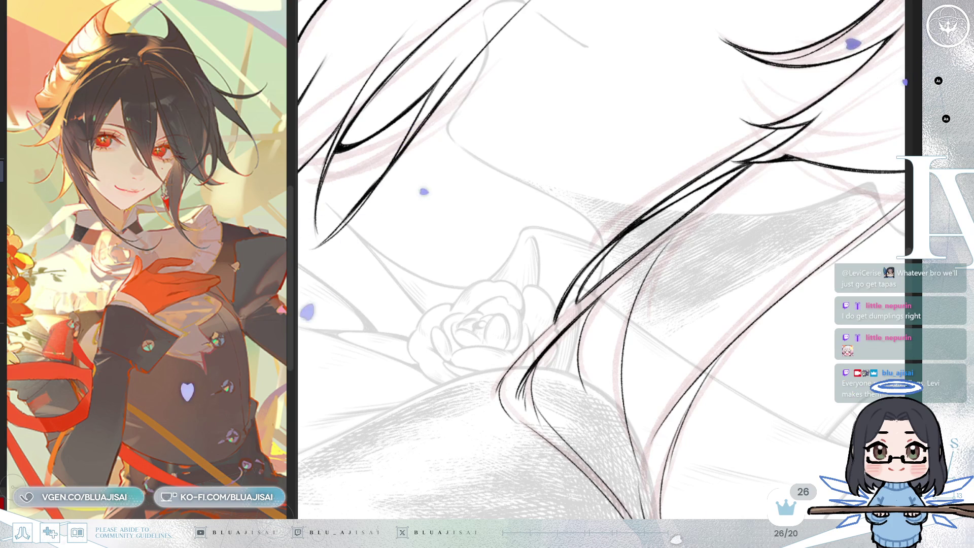
Step: Ink thin hair-end strands sweeping across the shoulder beneath the rose on a mirrored view
{"action": "scroll", "coordinate": [602, 259], "scroll_direction": "down", "scroll_amount": 5}
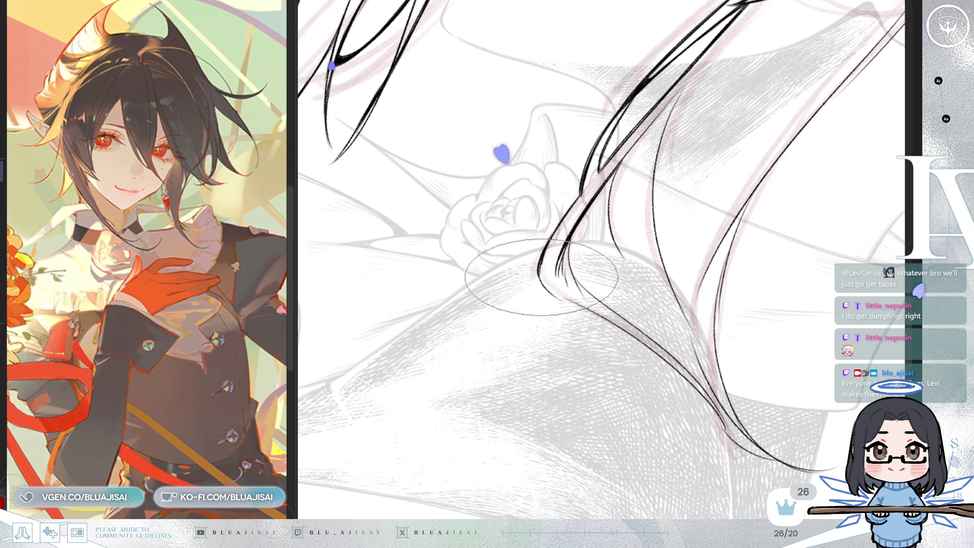
{"action": "mouse_move", "coordinate": [577, 233]}
{"action": "left_mouse_down"}
{"action": "mouse_move", "coordinate": [542, 289]}
{"action": "mouse_move", "coordinate": [519, 242]}
{"action": "left_mouse_up"}
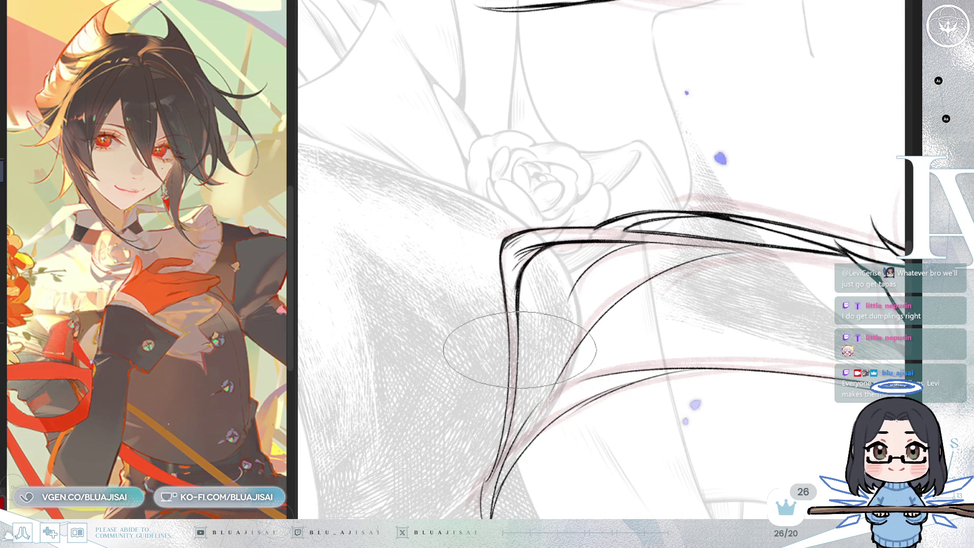
{"action": "key", "text": "h"}
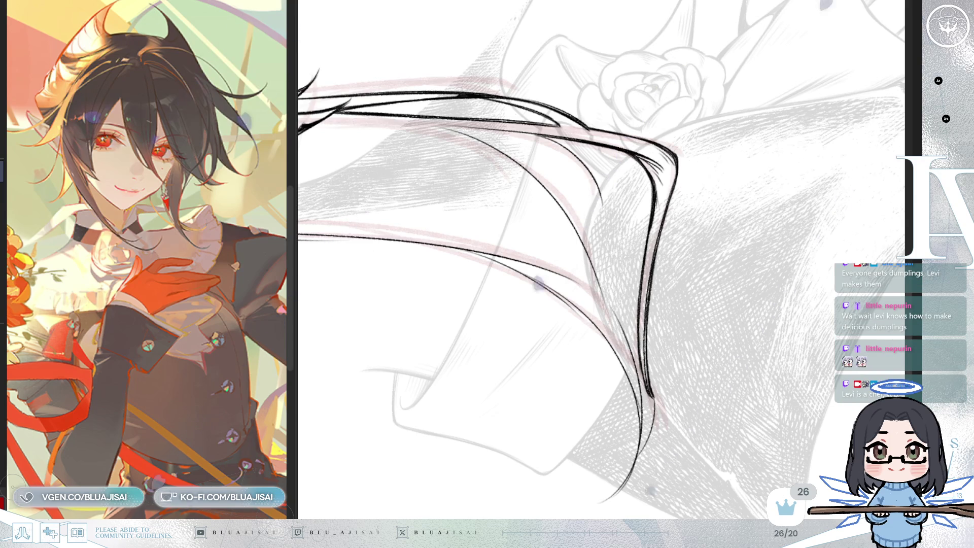
Step: Rotate the canvas in 90° steps and ink short strand tips where the lock passes the neck
{"action": "key", "text": "ctrl+r"}
{"action": "key", "text": "ctrl+r"}
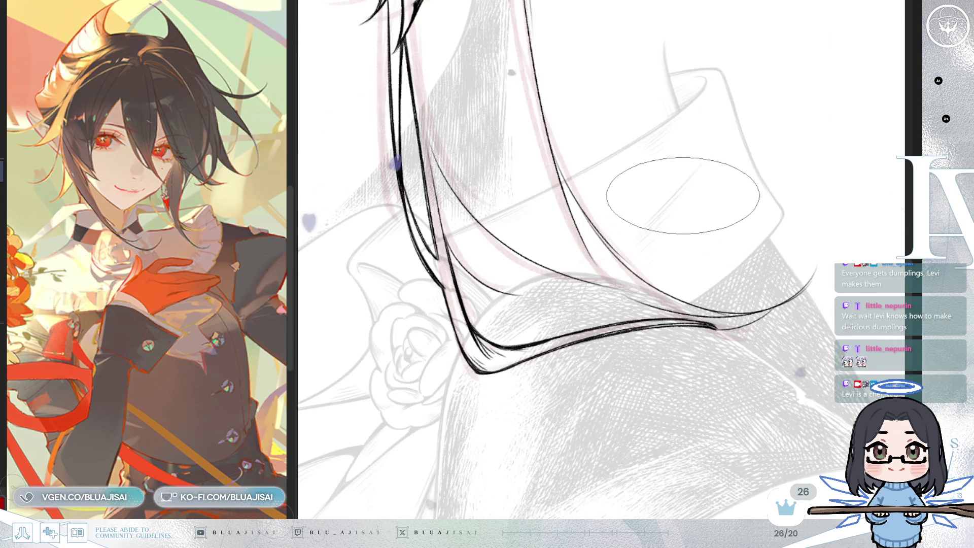
{"action": "key", "text": "ctrl+r"}
{"action": "key", "text": "ctrl+r"}
{"action": "key", "text": "ctrl+r"}
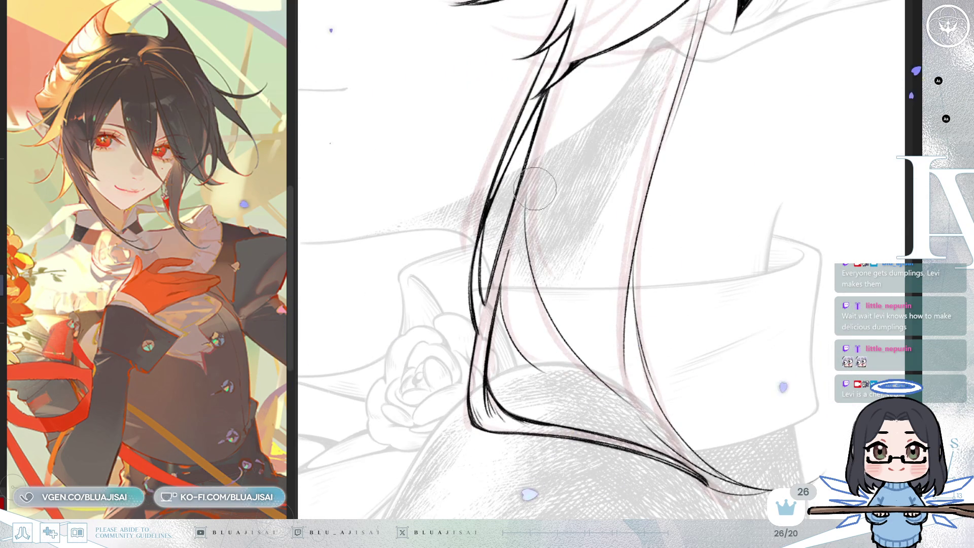
{"action": "key", "text": "ctrl+r"}
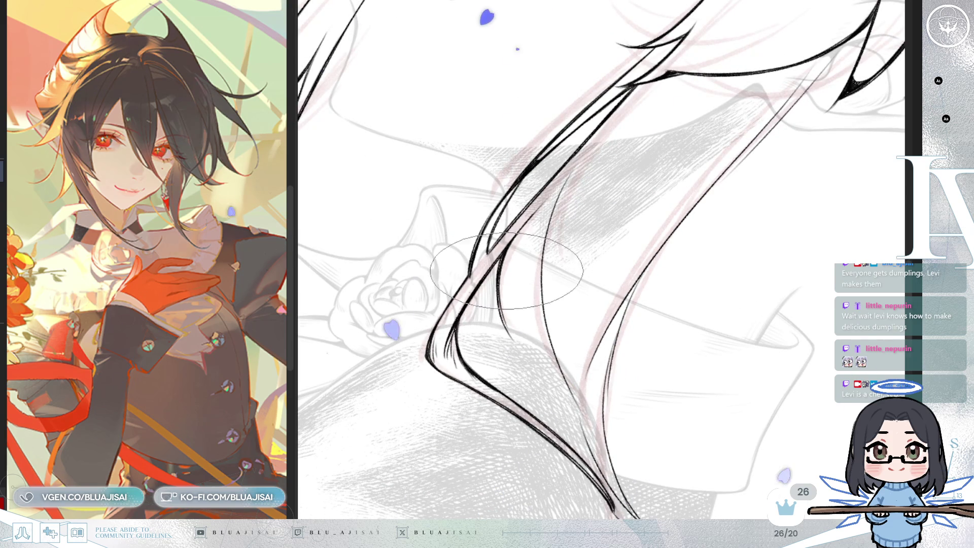
{"action": "scroll", "coordinate": [533, 244], "scroll_direction": "up", "scroll_amount": 1}
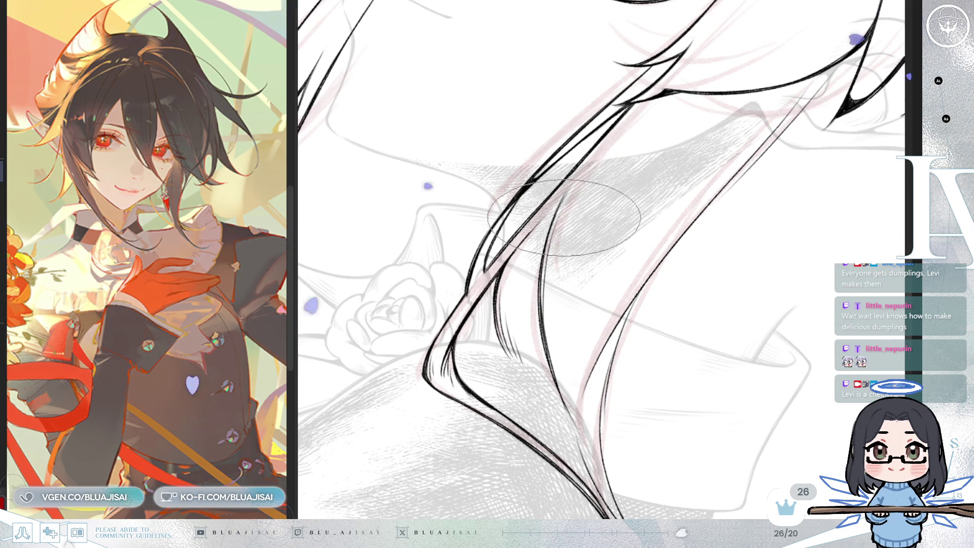
{"action": "mouse_move", "coordinate": [660, 183]}
{"action": "left_mouse_down"}
{"action": "mouse_move", "coordinate": [722, 177]}
{"action": "mouse_move", "coordinate": [583, 112]}
{"action": "left_mouse_up"}
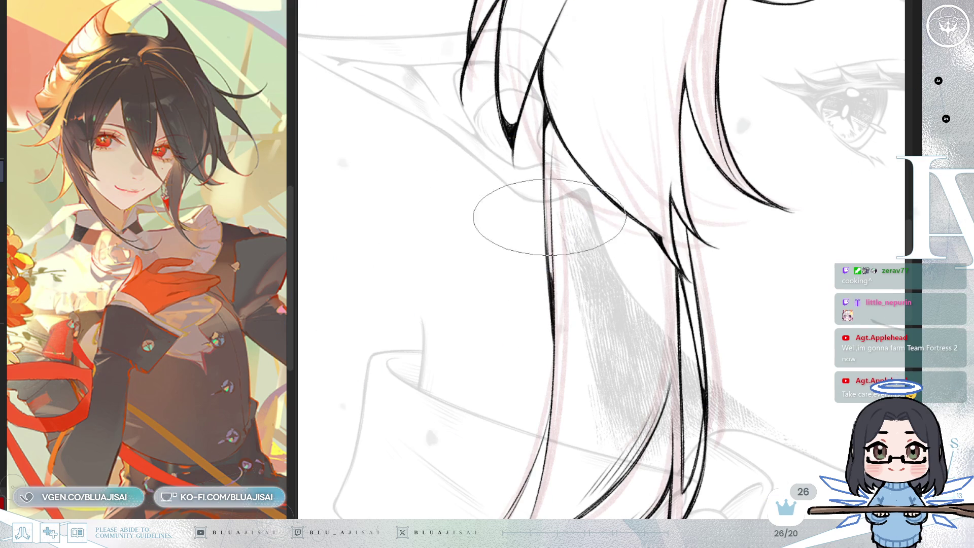
Step: Unmirror and rotate the view to add strand lines over the collar beside the jaw and neck
{"action": "key", "text": "h"}
{"action": "scroll", "coordinate": [558, 213], "scroll_direction": "down", "scroll_amount": 5}
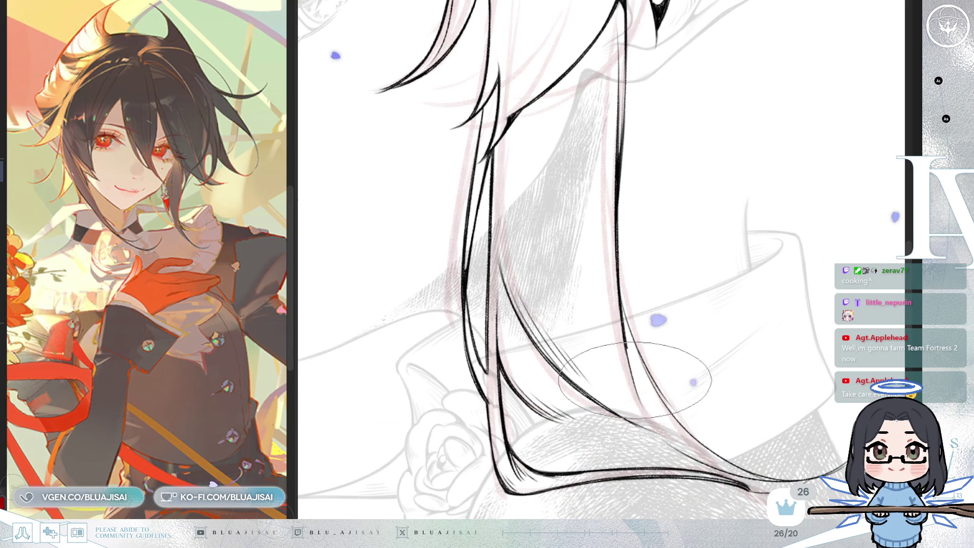
{"action": "key", "text": "End"}
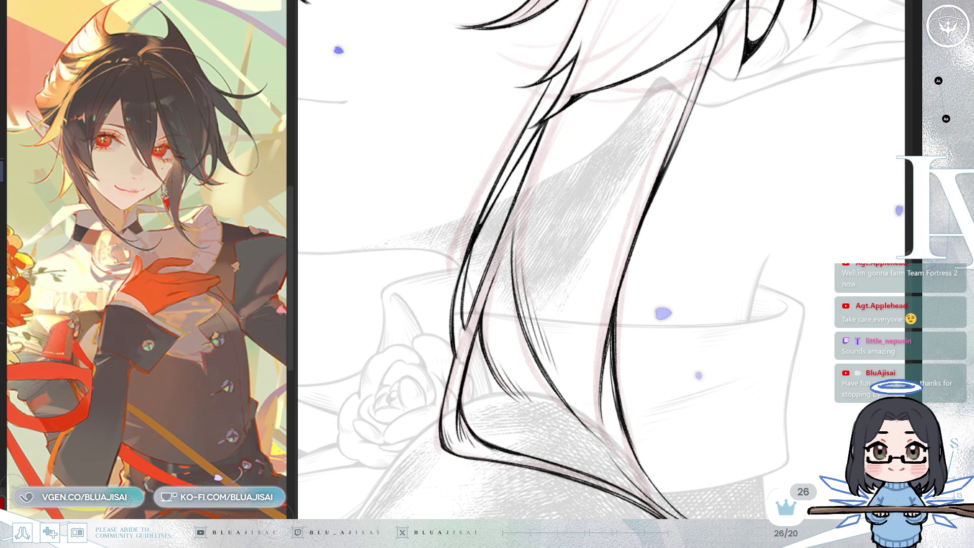
{"action": "left_click_drag", "start_coordinate": [681, 33], "coordinate": [554, 343]}
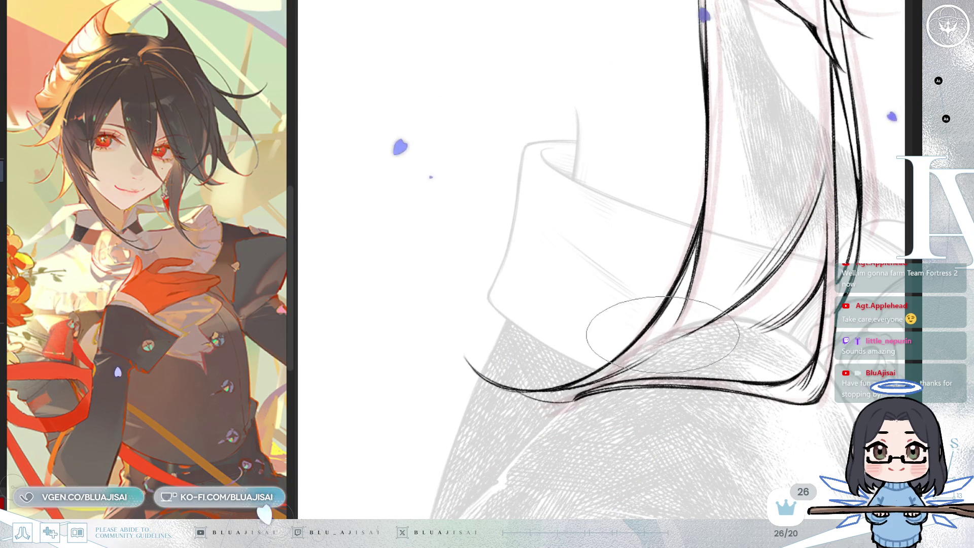
{"action": "left_click_drag", "start_coordinate": [554, 391], "coordinate": [587, 412]}
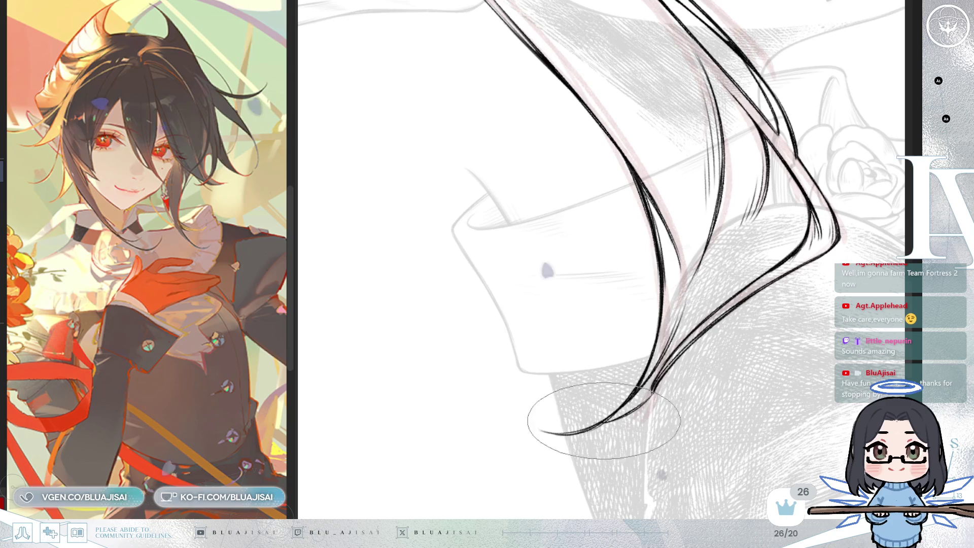
{"action": "left_click_drag", "start_coordinate": [652, 388], "coordinate": [659, 325]}
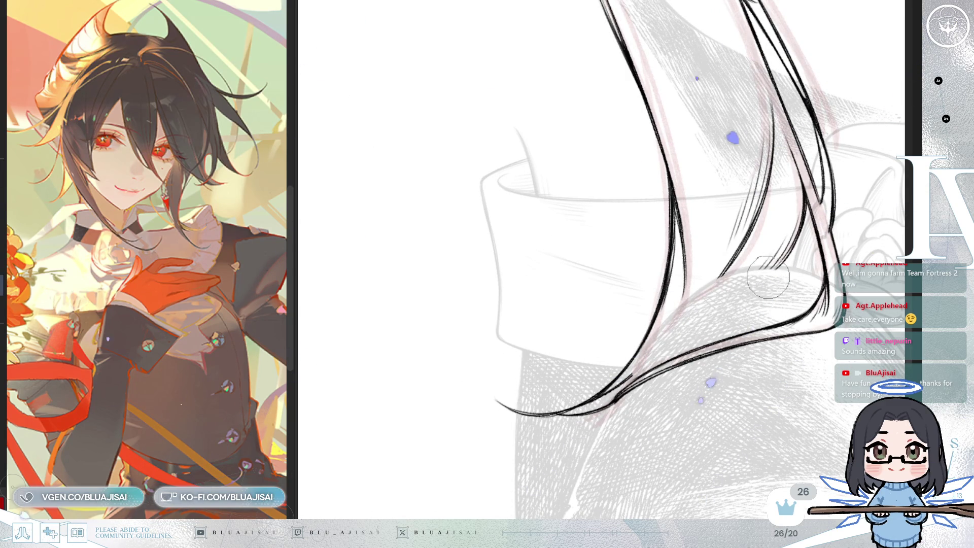
Step: Zoom out to see the whole head and bust
{"action": "mouse_move", "coordinate": [736, 295]}
{"action": "left_mouse_down"}
{"action": "mouse_move", "coordinate": [487, 380]}
{"action": "mouse_move", "coordinate": [520, 463]}
{"action": "mouse_move", "coordinate": [420, 469]}
{"action": "mouse_move", "coordinate": [457, 165]}
{"action": "mouse_move", "coordinate": [508, 243]}
{"action": "mouse_move", "coordinate": [630, 378]}
{"action": "mouse_move", "coordinate": [563, 372]}
{"action": "mouse_move", "coordinate": [532, 213]}
{"action": "left_mouse_up"}
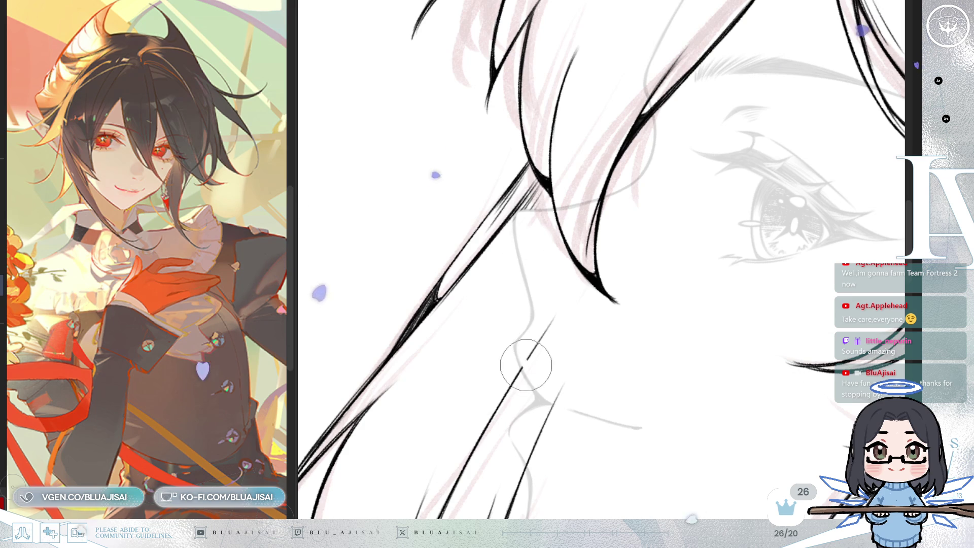
{"action": "left_click_drag", "start_coordinate": [561, 404], "coordinate": [550, 299]}
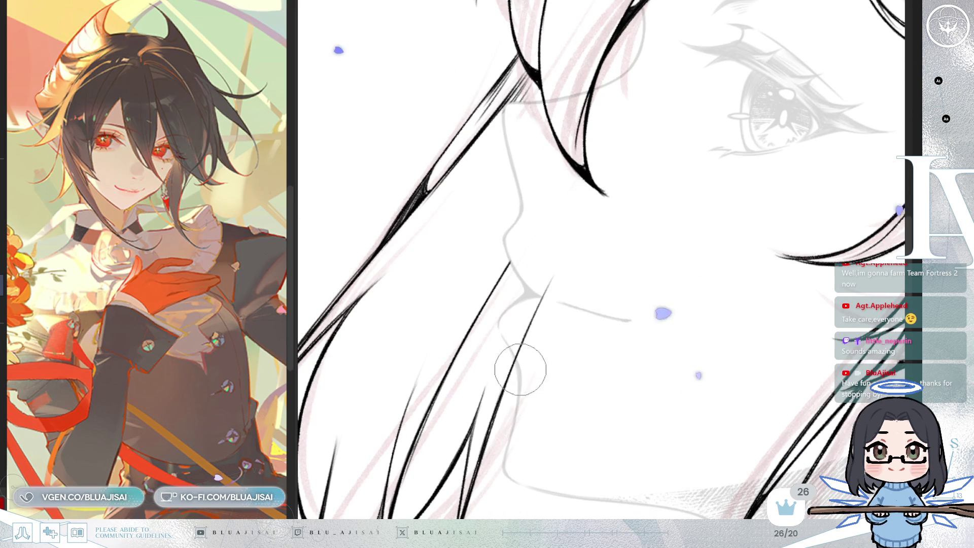
{"action": "scroll", "coordinate": [568, 261], "scroll_direction": "down", "scroll_amount": 5}
{"action": "mouse_move", "coordinate": [522, 235]}
{"action": "left_mouse_down"}
{"action": "mouse_move", "coordinate": [498, 265]}
{"action": "mouse_move", "coordinate": [694, 297]}
{"action": "mouse_move", "coordinate": [700, 326]}
{"action": "mouse_move", "coordinate": [724, 330]}
{"action": "left_mouse_up"}
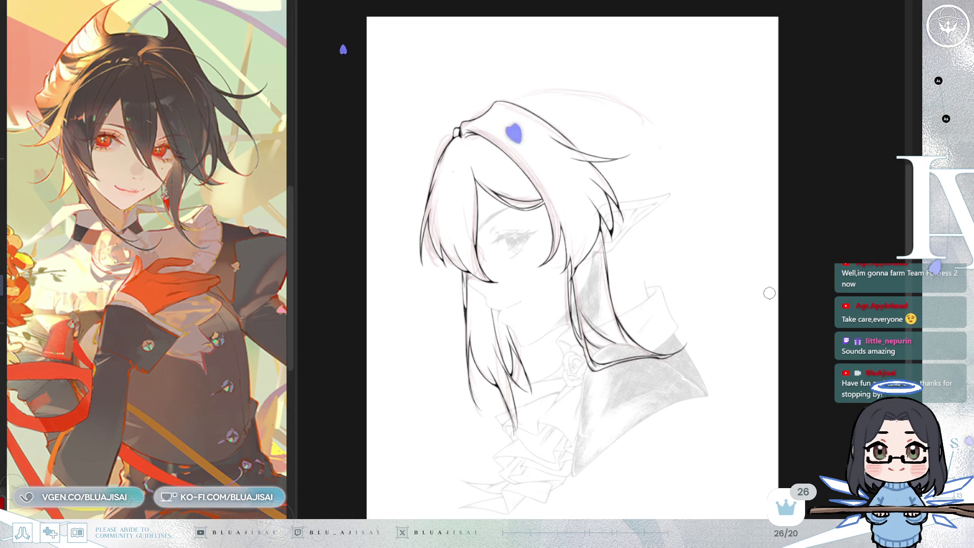
Step: Bring back the pink ponytail sketch with Ctrl+Z and zoom in on the lower hair and rose
{"action": "key", "text": "ctrl+z"}
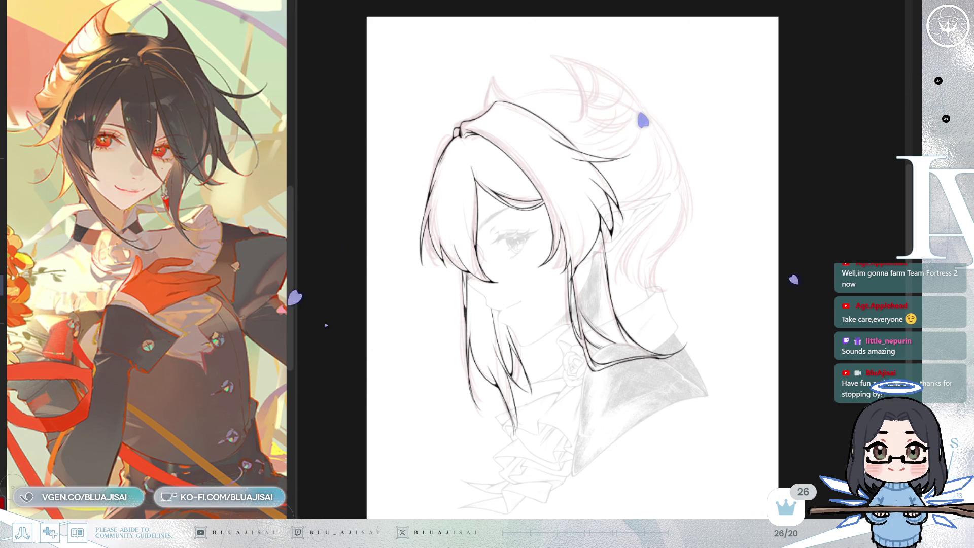
{"action": "scroll", "coordinate": [683, 321], "scroll_direction": "up", "scroll_amount": 5}
{"action": "mouse_move", "coordinate": [619, 451]}
{"action": "left_mouse_down"}
{"action": "mouse_move", "coordinate": [551, 443]}
{"action": "mouse_move", "coordinate": [579, 358]}
{"action": "left_mouse_up"}
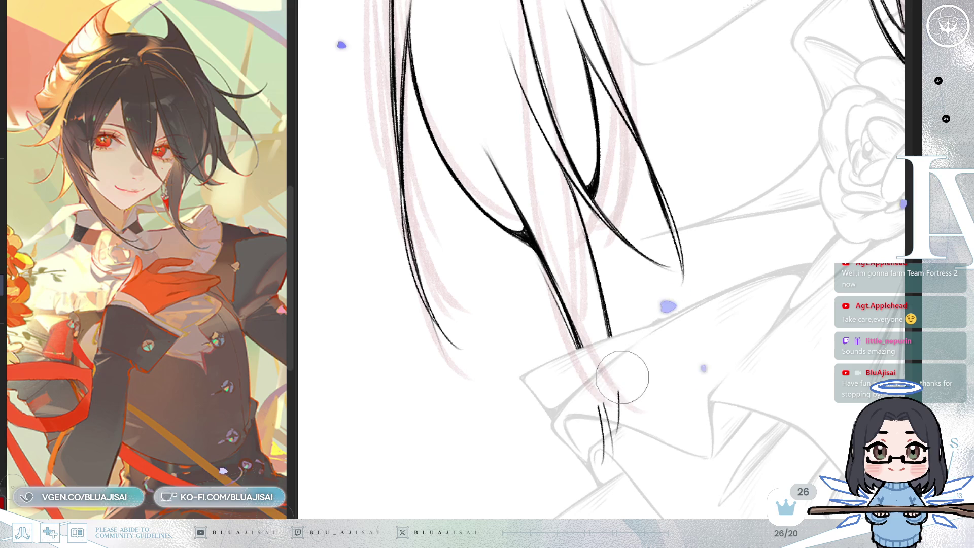
{"action": "scroll", "coordinate": [635, 396], "scroll_direction": "up", "scroll_amount": 10}
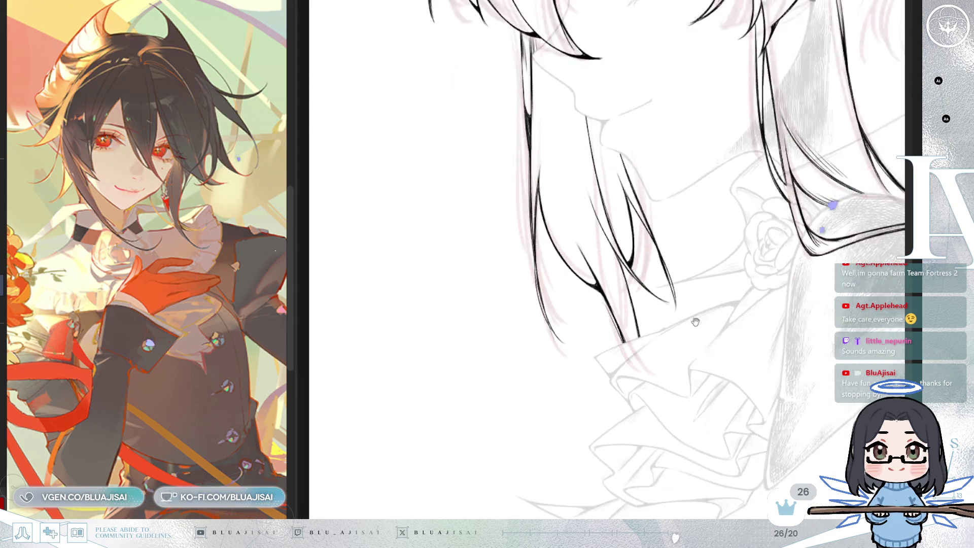
{"action": "scroll", "coordinate": [640, 375], "scroll_direction": "up", "scroll_amount": 3}
Step: On a mirrored, tilted view, ink the ponytail's top arc and the inner curves of the horn-like tuft
{"action": "key", "text": "h"}
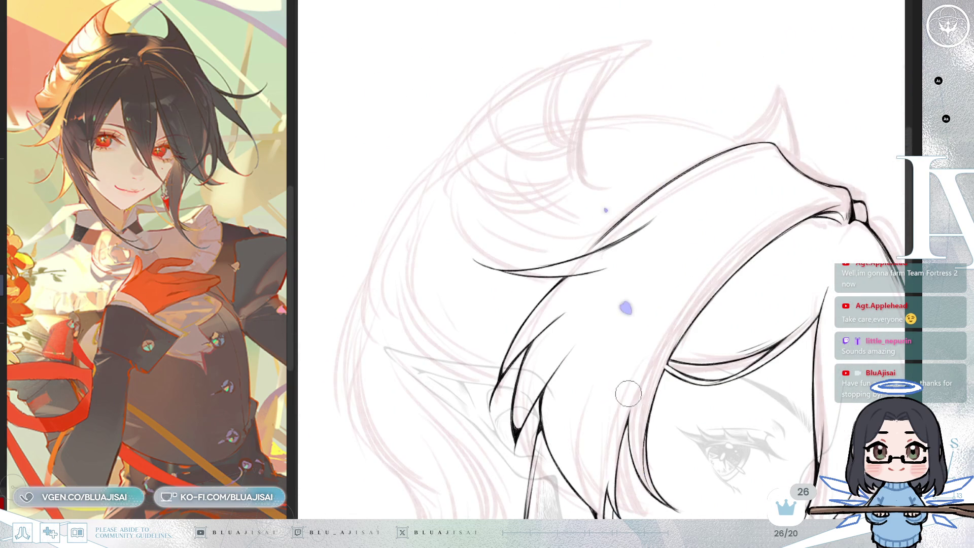
{"action": "scroll", "coordinate": [629, 393], "scroll_direction": "up", "scroll_amount": 1}
{"action": "key", "text": "Delete"}
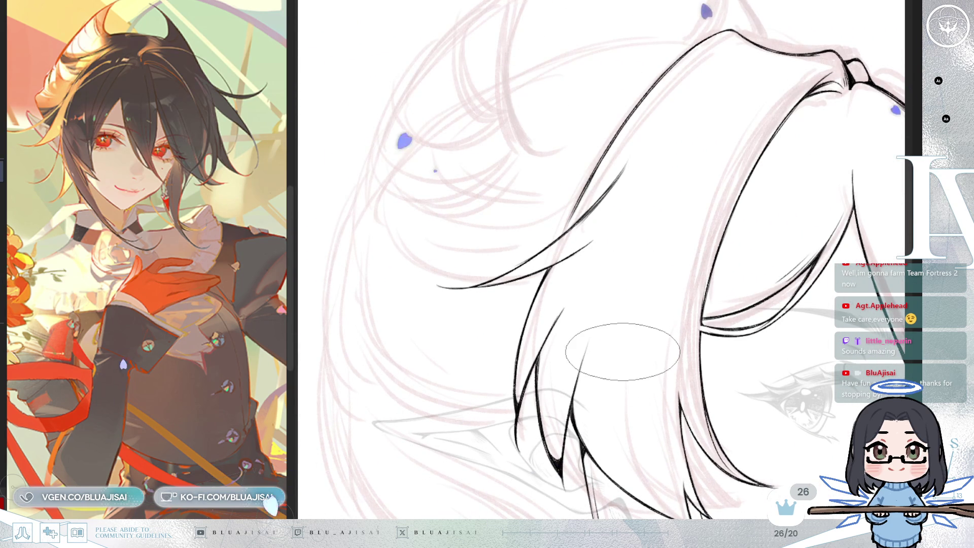
{"action": "left_click_drag", "start_coordinate": [540, 221], "coordinate": [578, 265]}
{"action": "mouse_move", "coordinate": [595, 142]}
{"action": "left_mouse_down"}
{"action": "mouse_move", "coordinate": [550, 165]}
{"action": "mouse_move", "coordinate": [542, 187]}
{"action": "mouse_move", "coordinate": [619, 113]}
{"action": "left_mouse_up"}
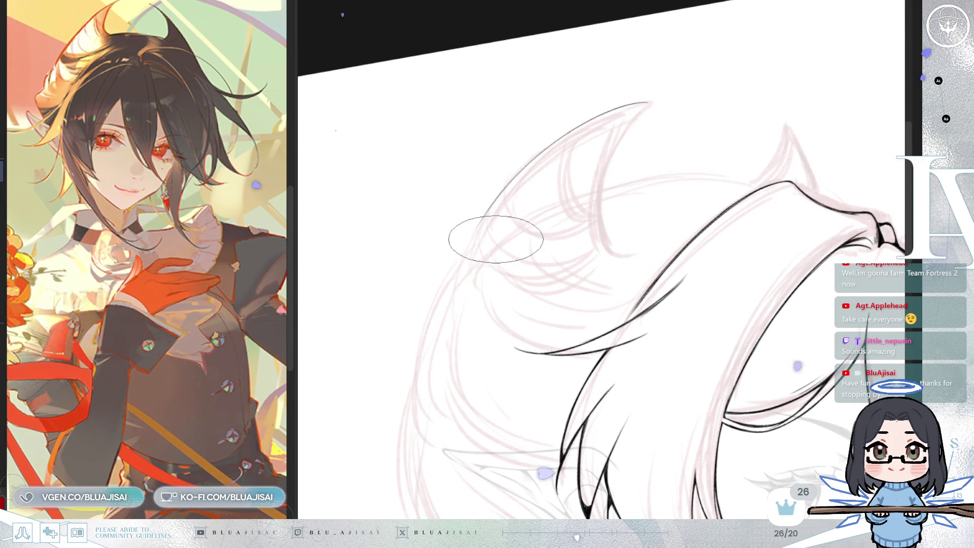
{"action": "left_click_drag", "start_coordinate": [650, 100], "coordinate": [483, 265]}
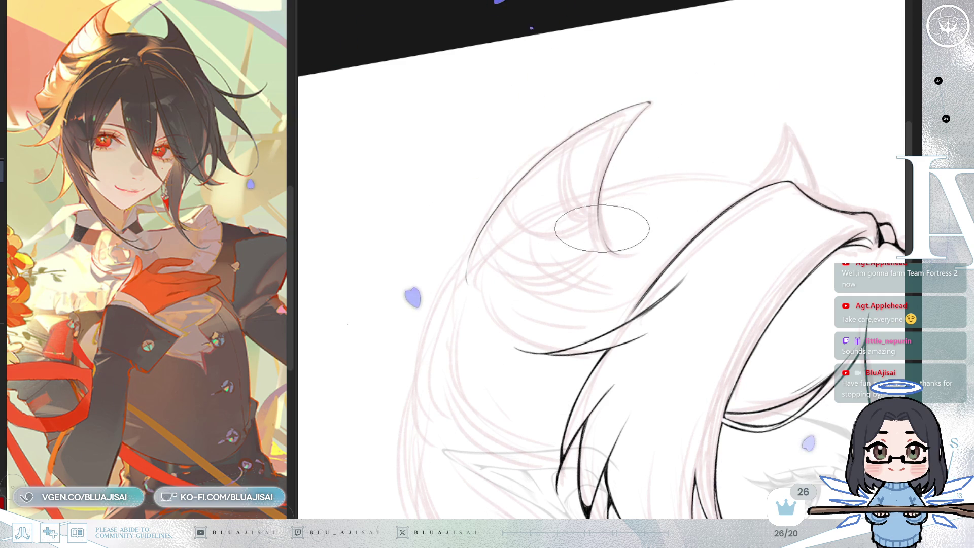
{"action": "left_click_drag", "start_coordinate": [646, 108], "coordinate": [600, 184]}
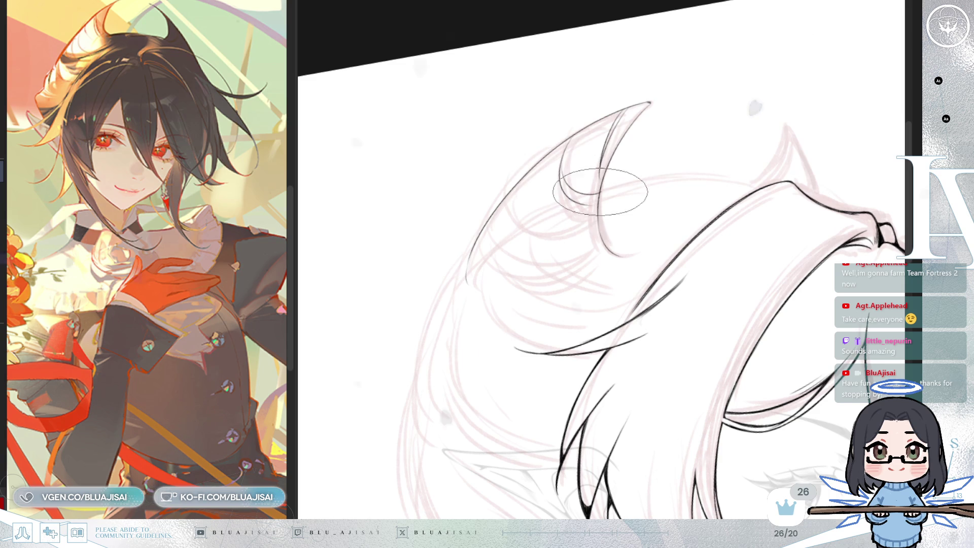
{"action": "left_click_drag", "start_coordinate": [500, 206], "coordinate": [537, 252]}
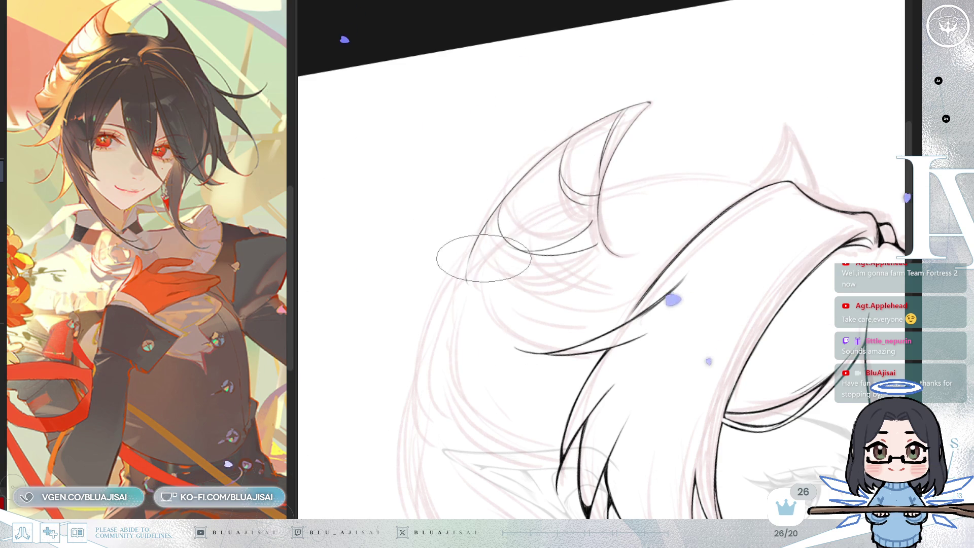
{"action": "left_click_drag", "start_coordinate": [488, 219], "coordinate": [575, 284]}
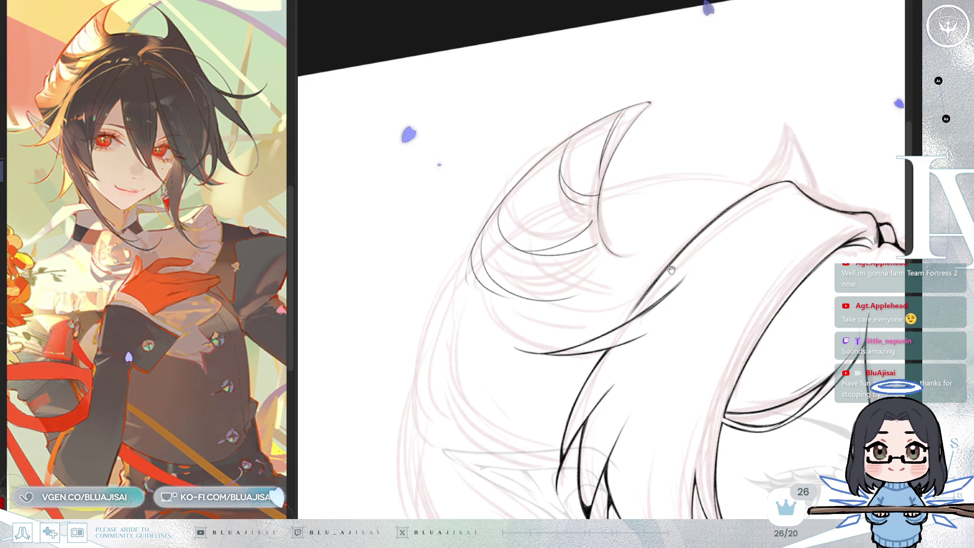
Step: Ink a curved strand along the hair outline arcing from the crown down the side of the head
{"action": "scroll", "coordinate": [604, 234], "scroll_direction": "down", "scroll_amount": 2}
{"action": "left_click_drag", "start_coordinate": [784, 156], "coordinate": [718, 109]}
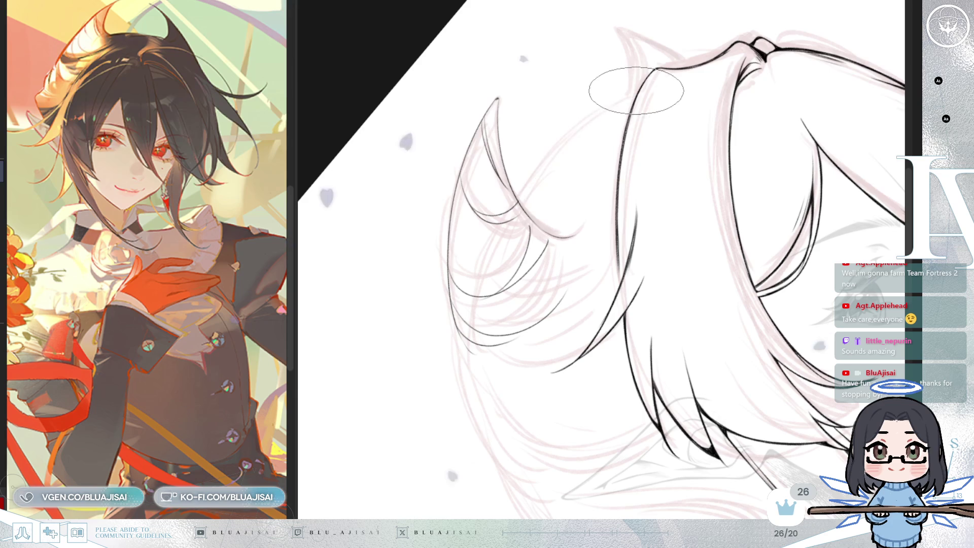
{"action": "mouse_move", "coordinate": [578, 143]}
{"action": "left_mouse_down"}
{"action": "mouse_move", "coordinate": [697, 80]}
{"action": "mouse_move", "coordinate": [545, 191]}
{"action": "left_mouse_up"}
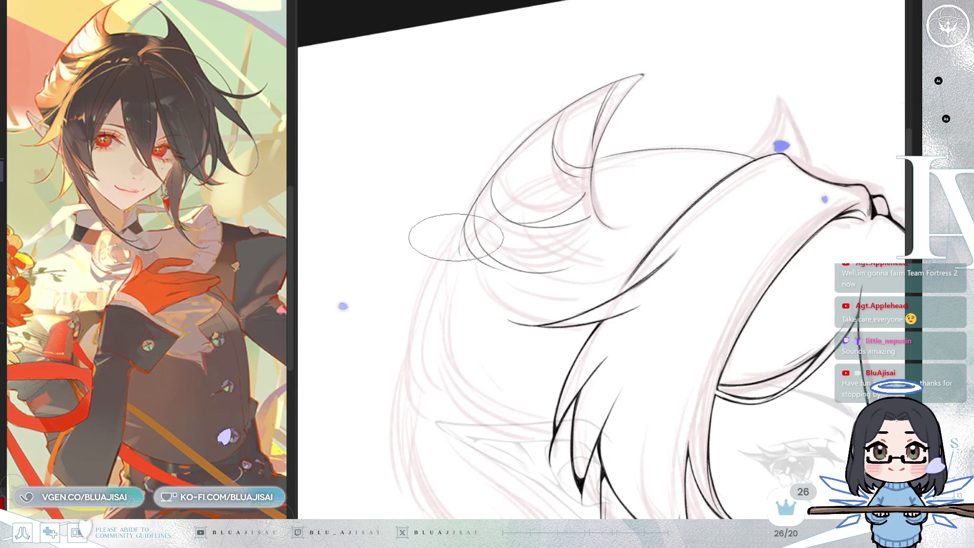
{"action": "left_click_drag", "start_coordinate": [462, 225], "coordinate": [459, 345]}
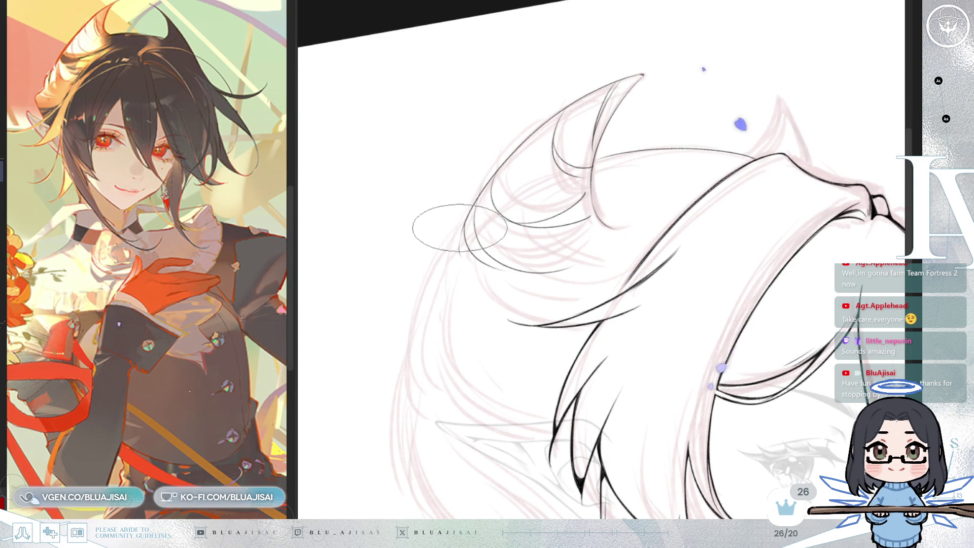
{"action": "left_click_drag", "start_coordinate": [466, 219], "coordinate": [470, 268]}
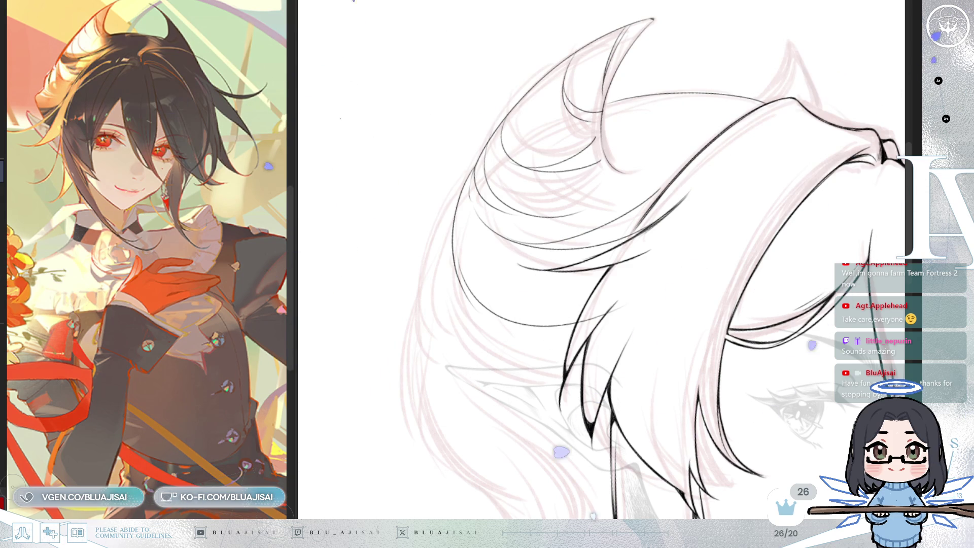
Step: Mirror the canvas view horizontally
{"action": "key", "text": "h"}
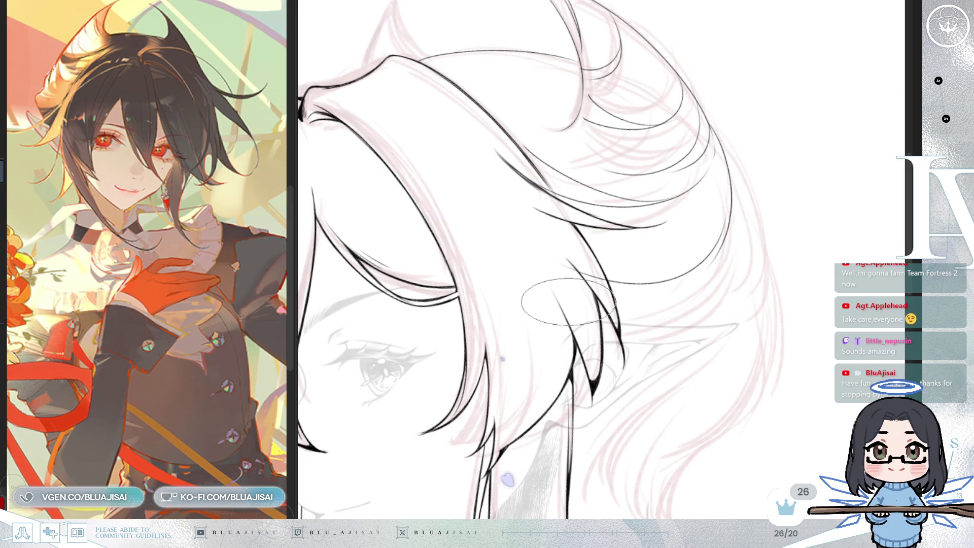
Step: Draw two more thin ponytail strands, unmirror the view, and pan toward the lower ponytail
{"action": "left_click_drag", "start_coordinate": [600, 308], "coordinate": [710, 270]}
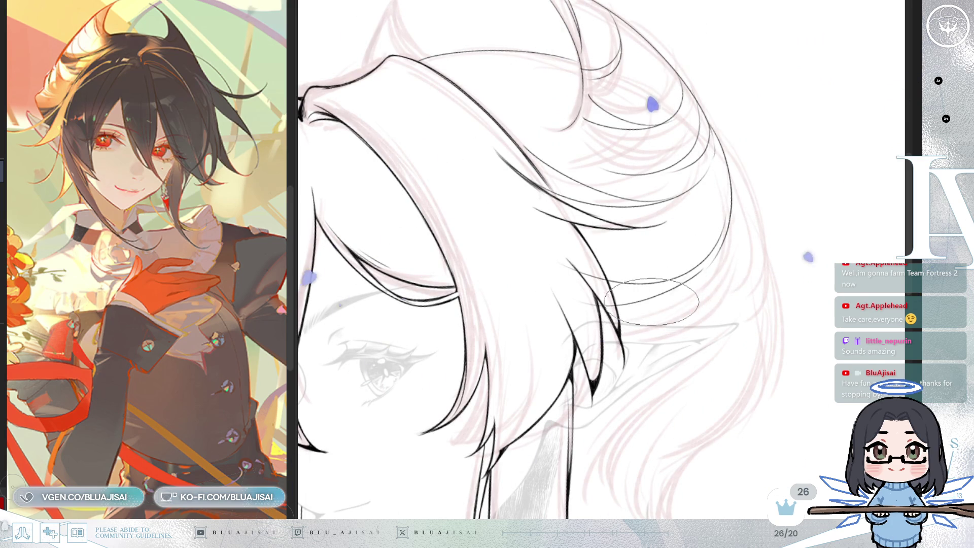
{"action": "key", "text": "h"}
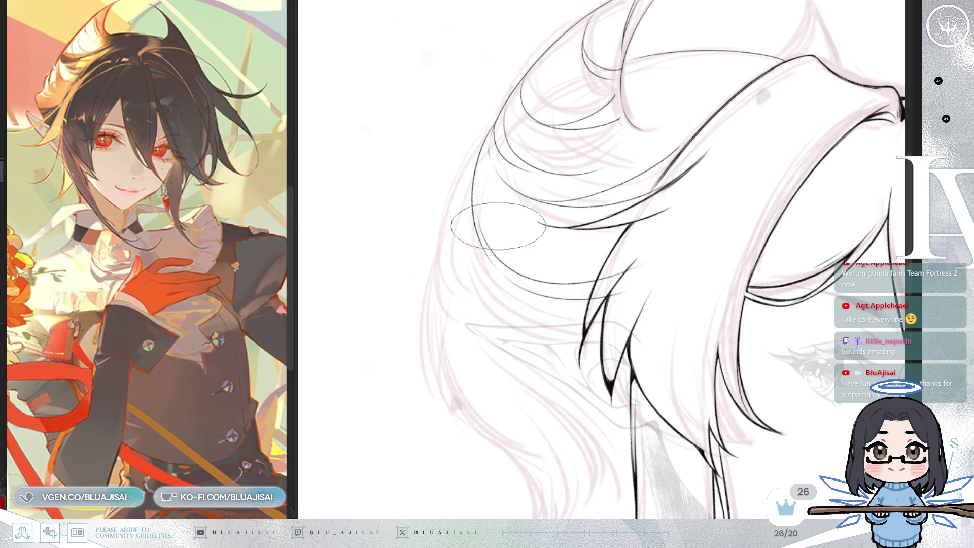
{"action": "left_click_drag", "start_coordinate": [472, 143], "coordinate": [439, 251]}
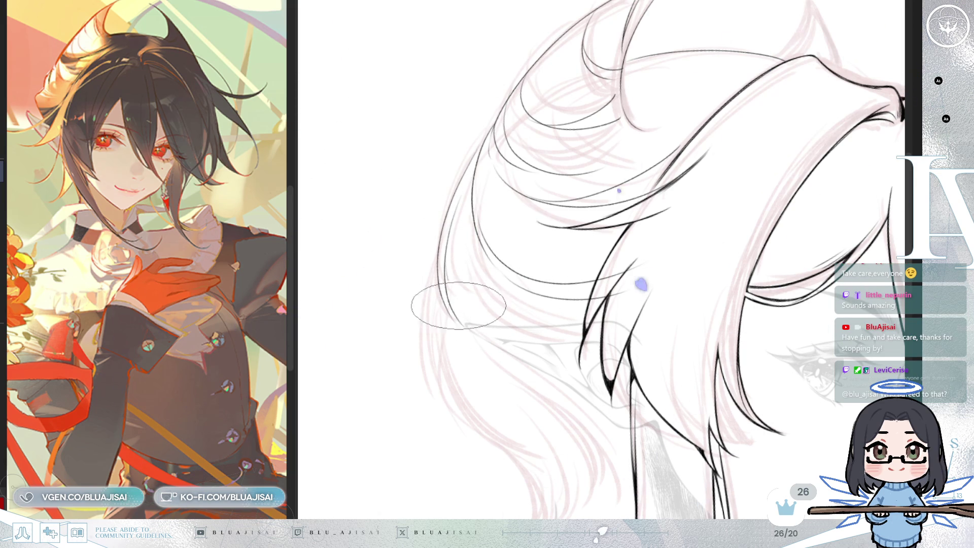
{"action": "left_click_drag", "start_coordinate": [684, 242], "coordinate": [573, 97]}
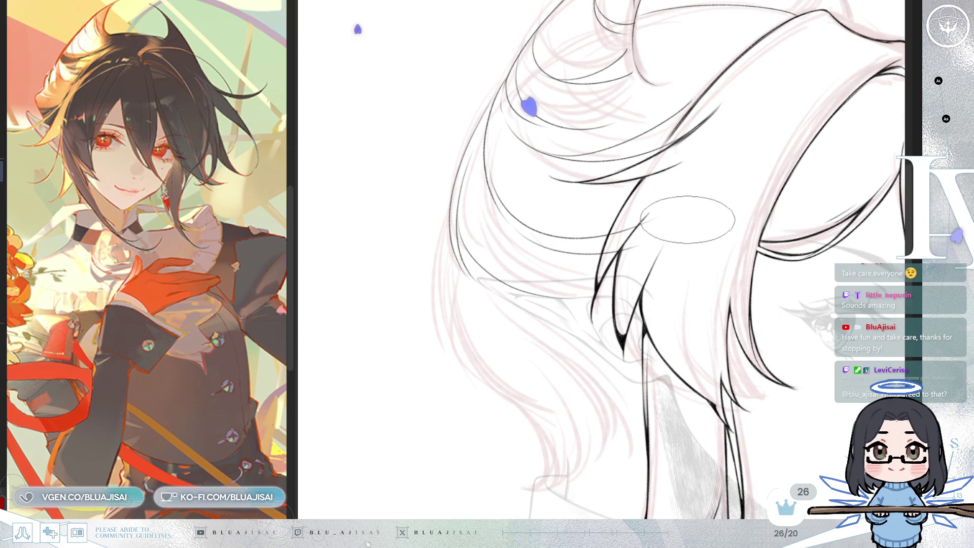
{"action": "left_click_drag", "start_coordinate": [685, 223], "coordinate": [457, 202]}
{"action": "left_click_drag", "start_coordinate": [964, 254], "coordinate": [772, 246]}
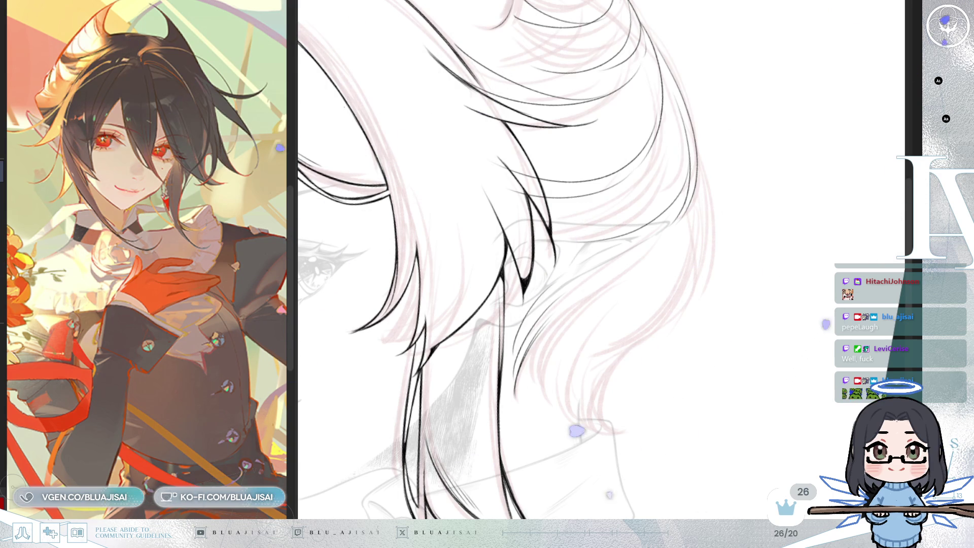
Step: Ink two curved strands on the ponytail's lower curl, one down the middle and one along its right edge
{"action": "scroll", "coordinate": [693, 132], "scroll_direction": "down", "scroll_amount": 3}
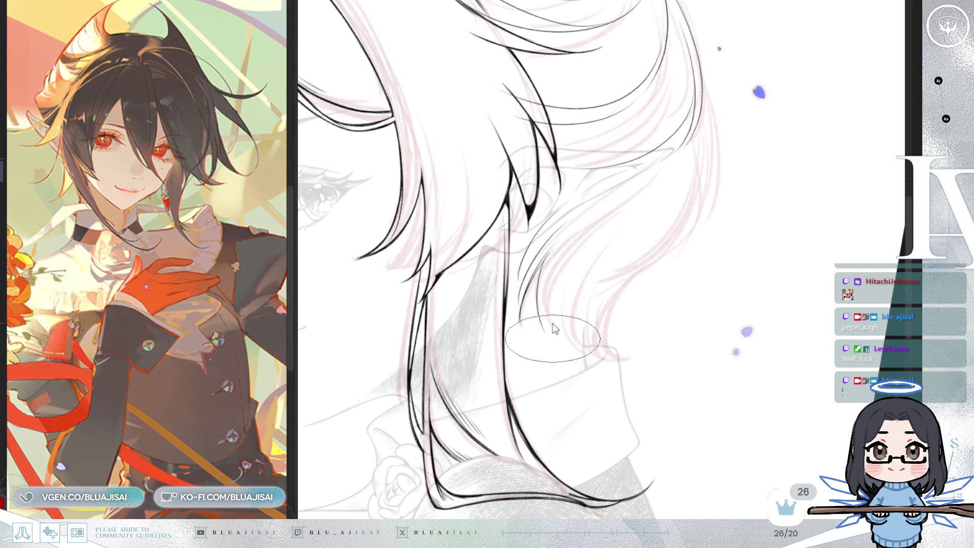
{"action": "left_click_drag", "start_coordinate": [547, 244], "coordinate": [553, 333]}
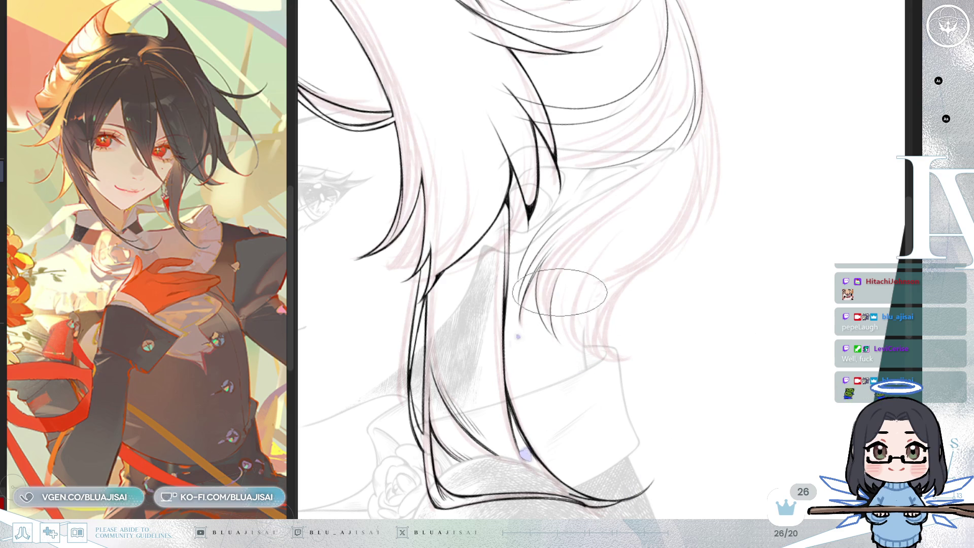
{"action": "mouse_move", "coordinate": [700, 168]}
{"action": "left_mouse_down"}
{"action": "mouse_move", "coordinate": [669, 254]}
{"action": "mouse_move", "coordinate": [599, 285]}
{"action": "mouse_move", "coordinate": [620, 337]}
{"action": "left_mouse_up"}
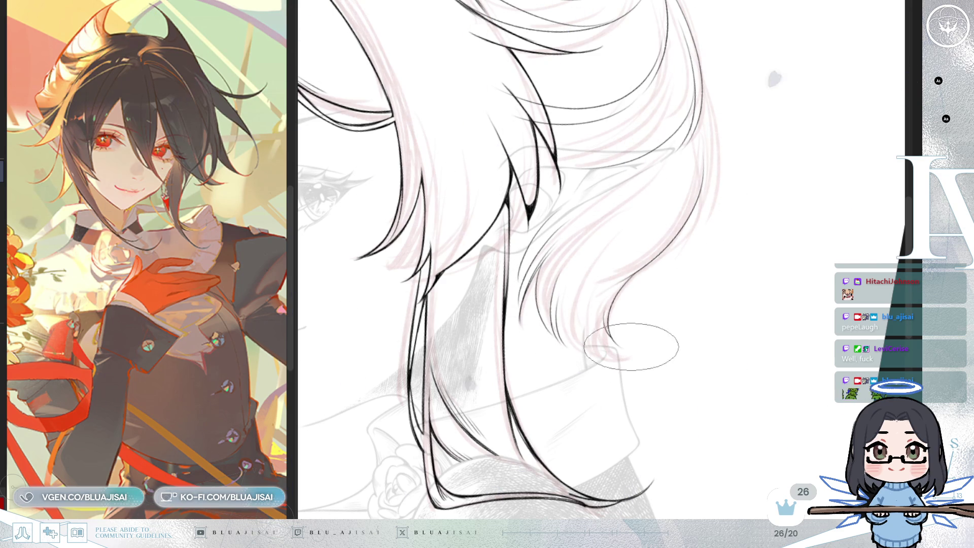